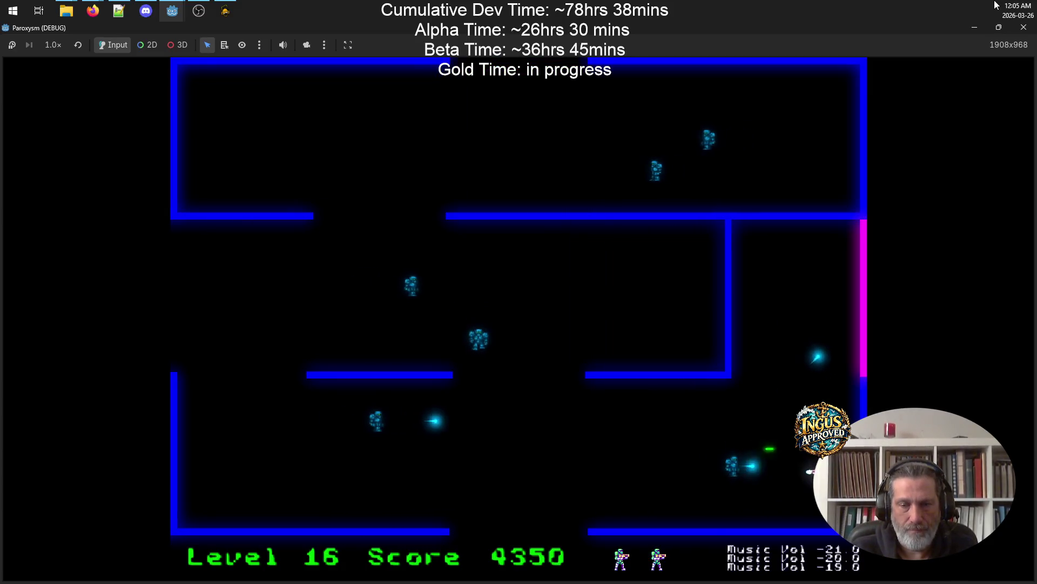
# - Shoot level 16's robots from the top and bottom walls, then escape through the left opening
pyautogui.press('Up')
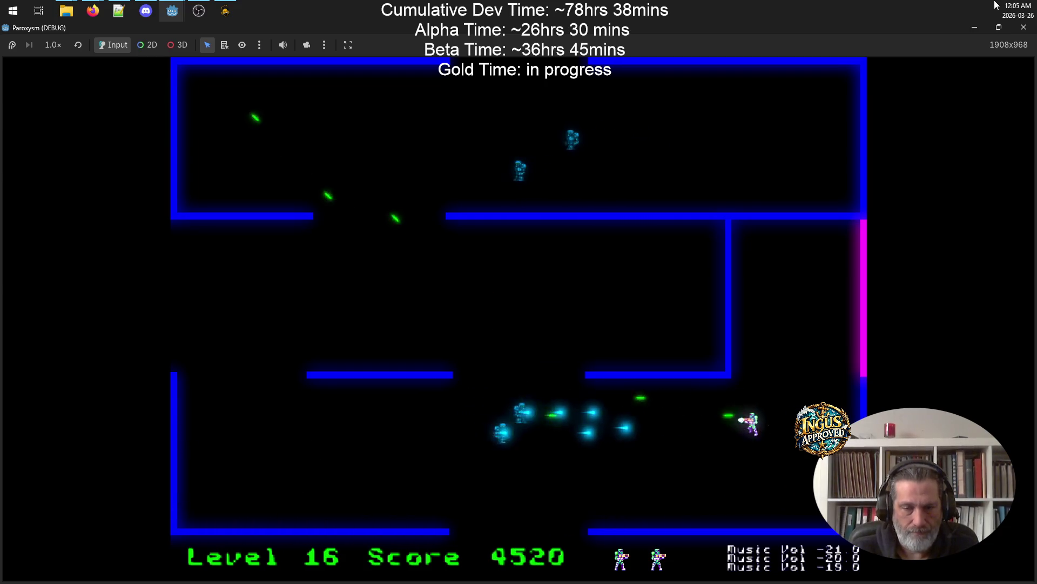
pyautogui.press('Down')
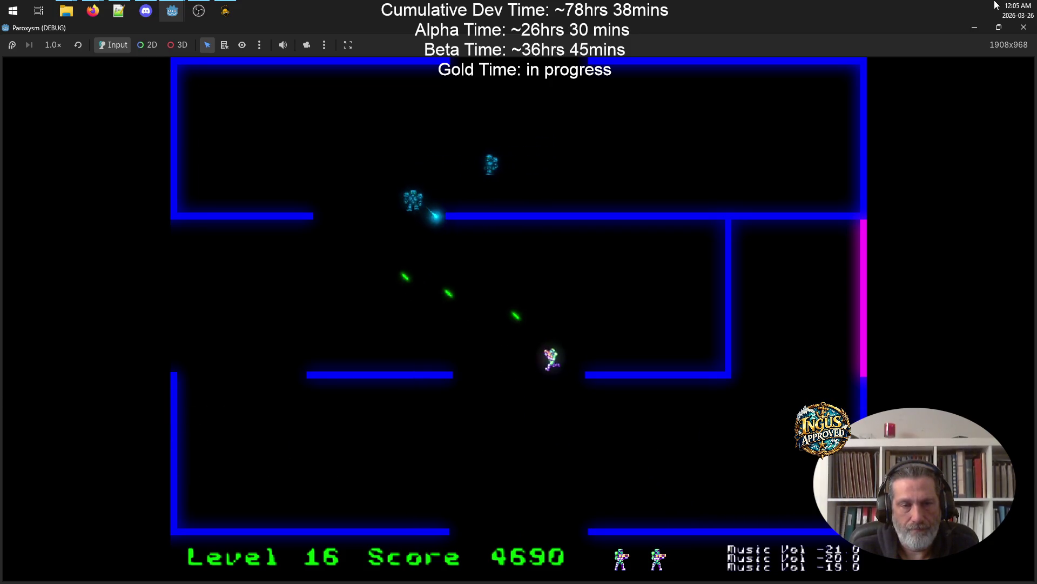
pyautogui.press('Up')
pyautogui.press('Left')
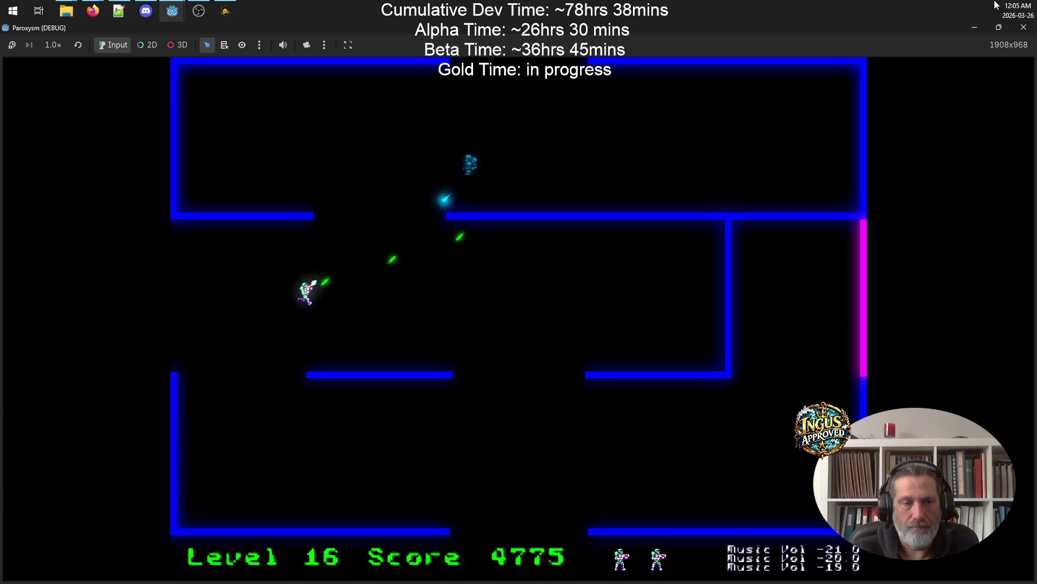
pyautogui.press('Left')
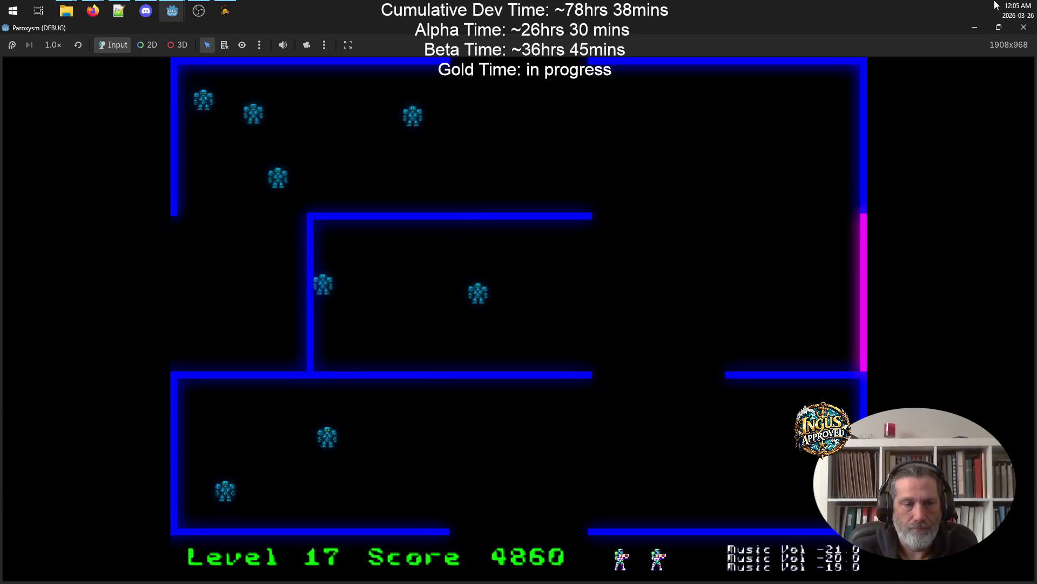
# - Clear level 17's robots from the right wall and exit through the bottom gap to level 18
pyautogui.press('Right')
pyautogui.press('Up')
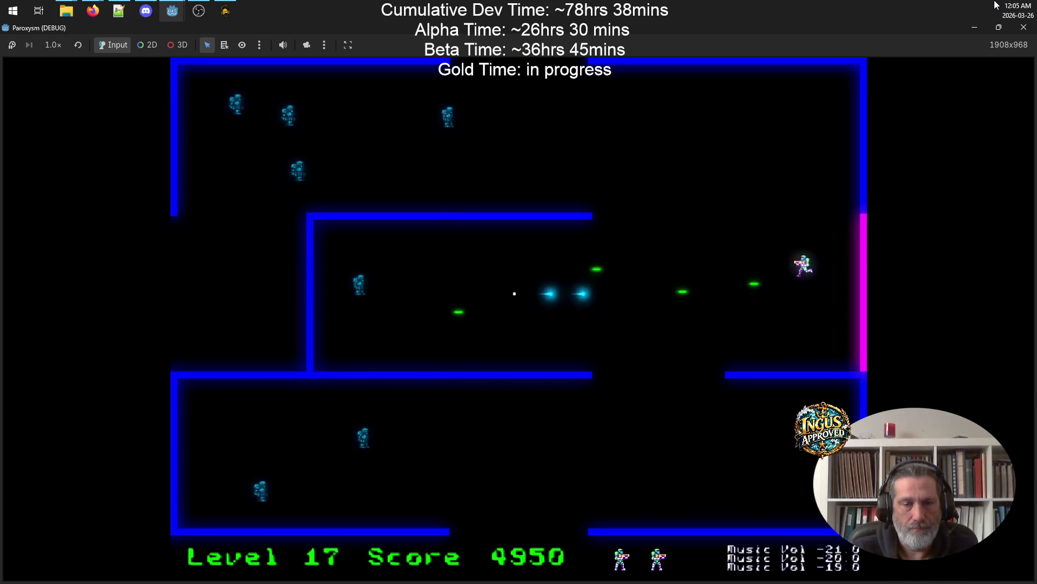
pyautogui.press('Up')
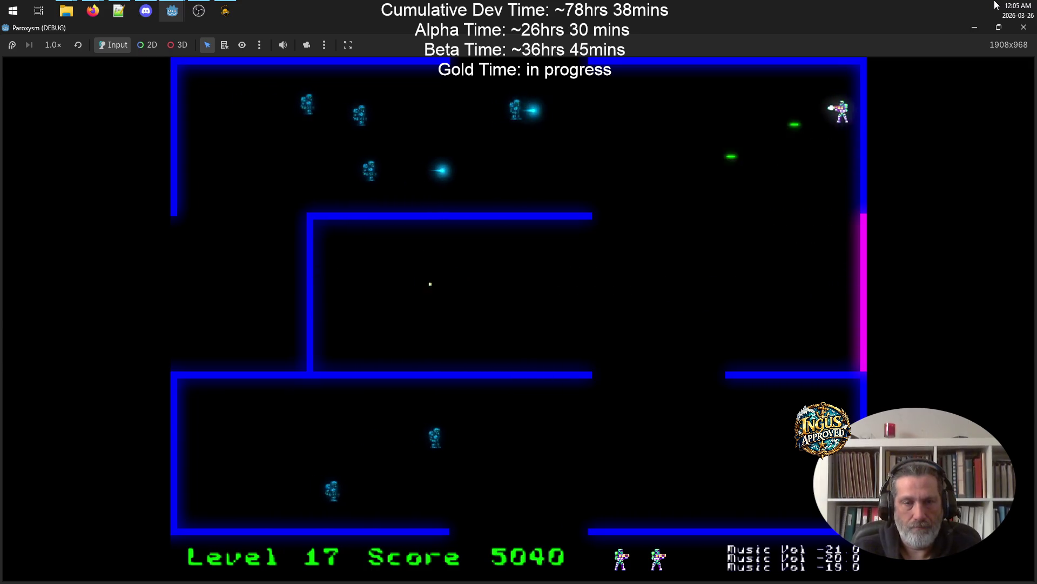
pyautogui.press('Down')
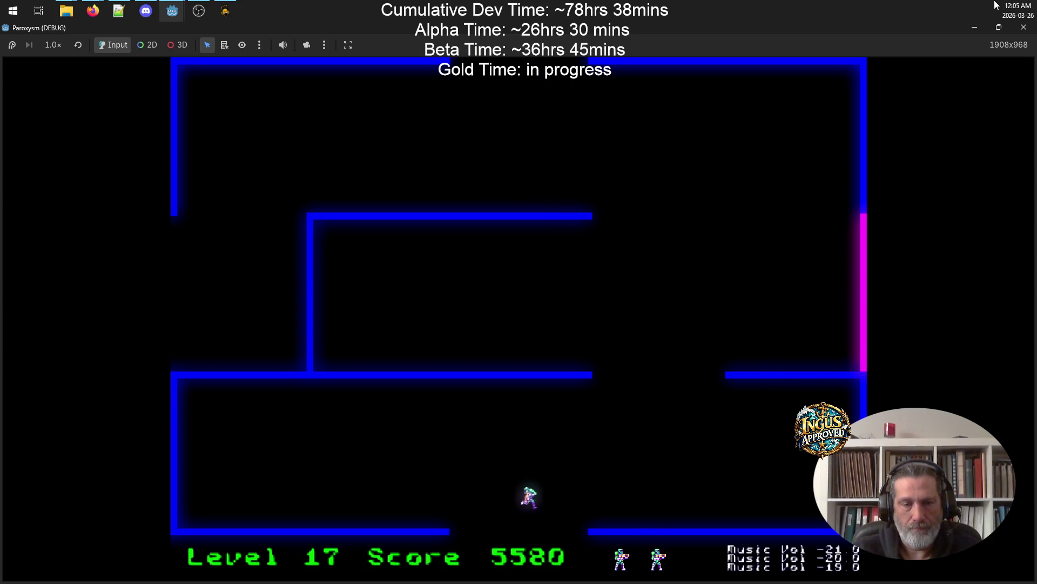
pyautogui.press('Down')
# - Dodge level 18's advancing robots while firing down at them to raise the score
pyautogui.press('Up')
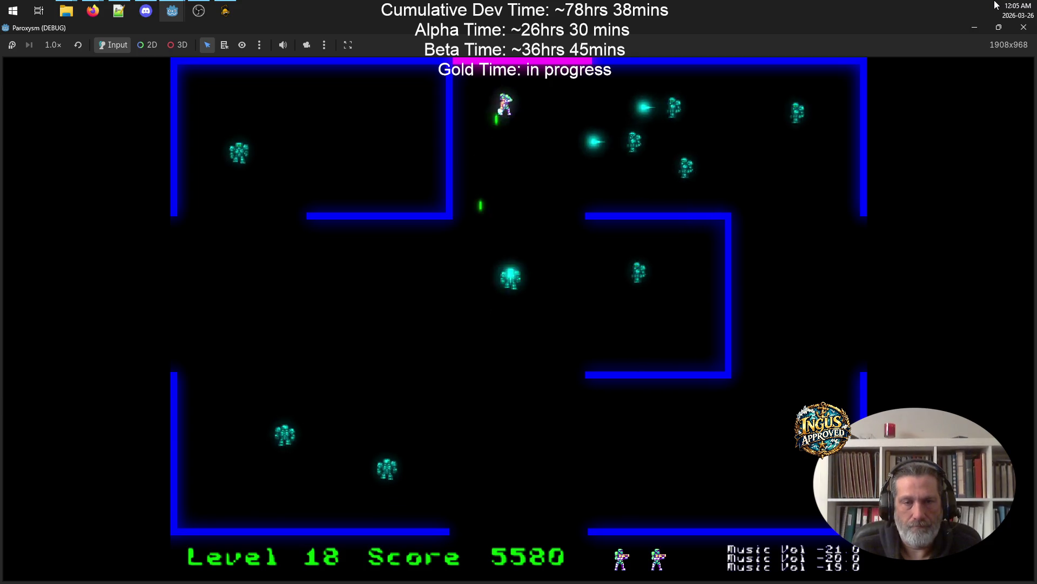
pyautogui.press('Left')
pyautogui.press('Down')
pyautogui.press('Down')
pyautogui.press('Right')
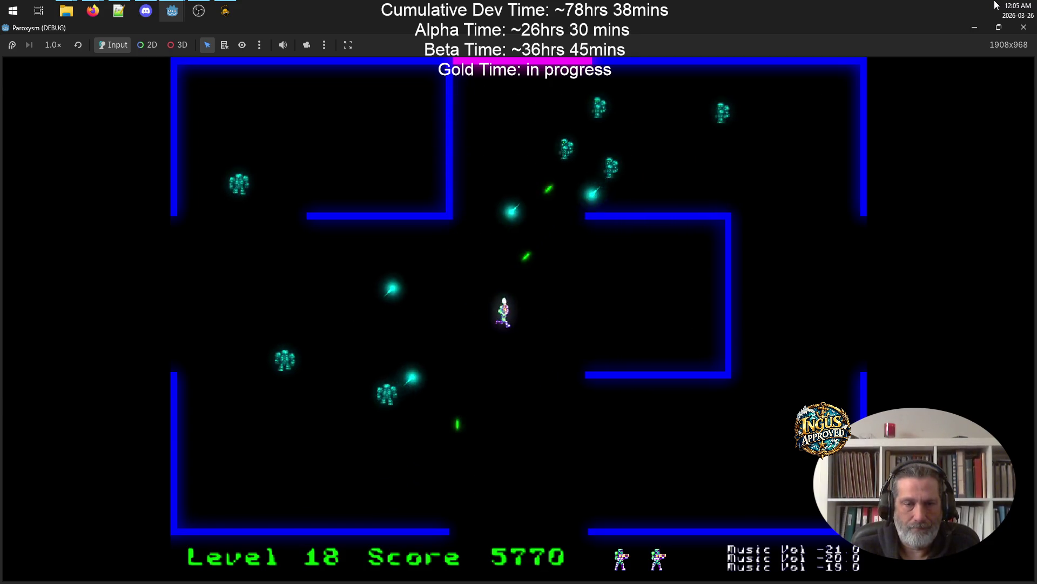
pyautogui.press('Right')
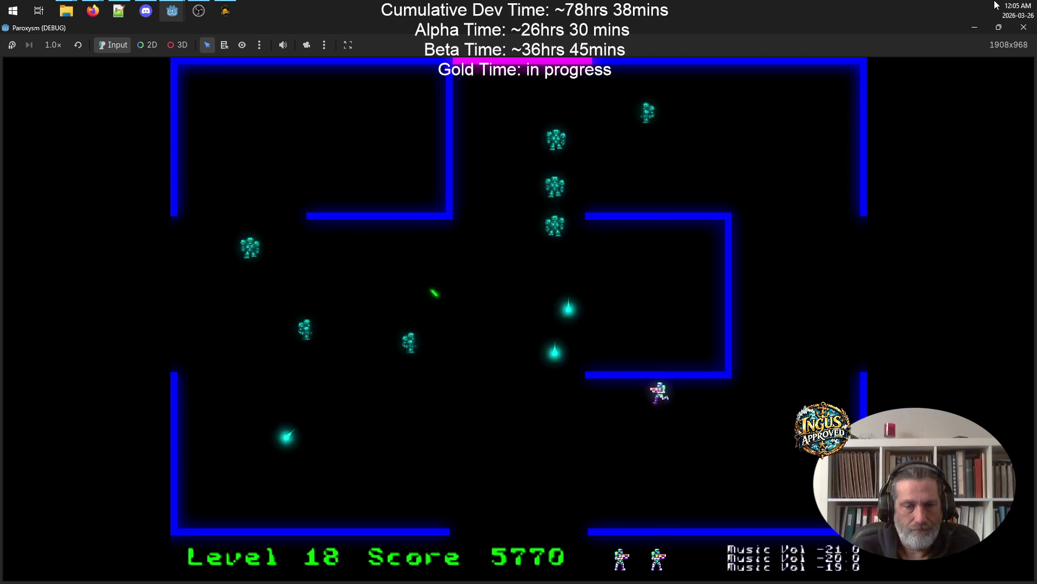
pyautogui.press('Left')
pyautogui.press('Down')
# - Fire upward at the robot column until the remaining robots are destroyed, then head up the maze
pyautogui.press('Left')
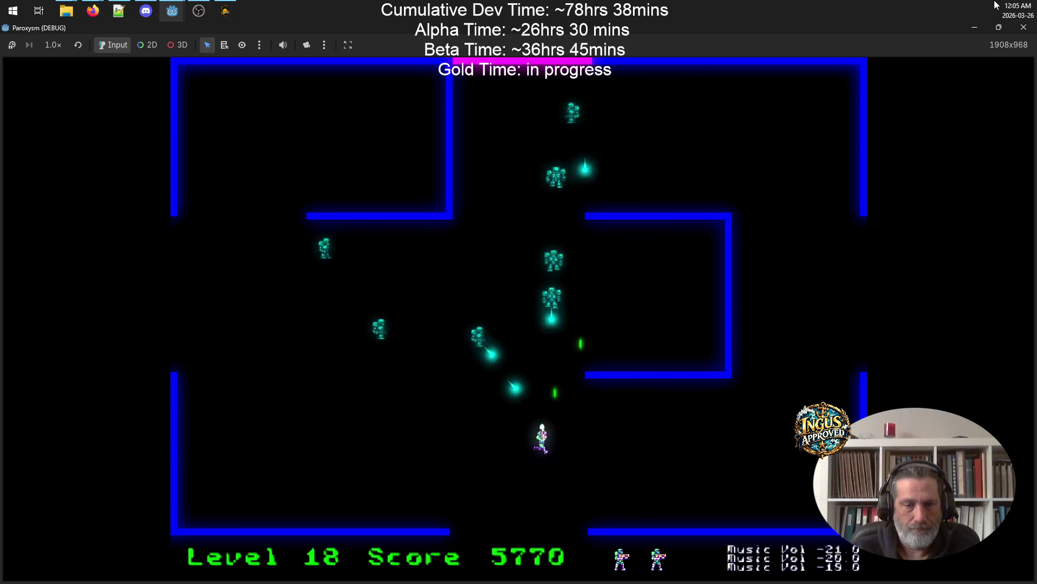
pyautogui.press('Down')
pyautogui.press('Up')
pyautogui.press('Left')
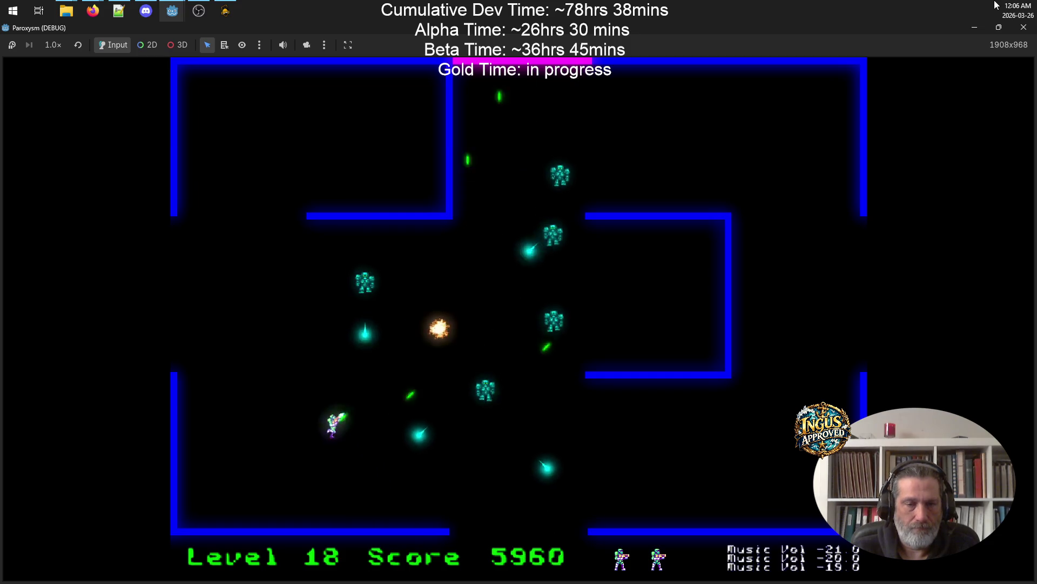
pyautogui.press('Up')
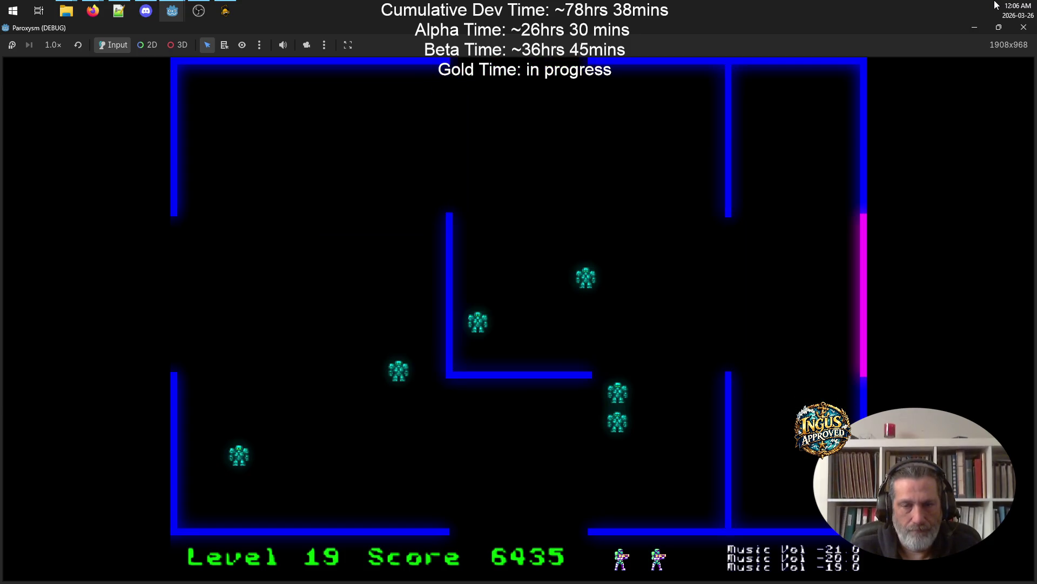
# - Move down the right side, firing left to clear robots, then shoot at the remaining one
pyautogui.press('Down')
pyautogui.press('Up')
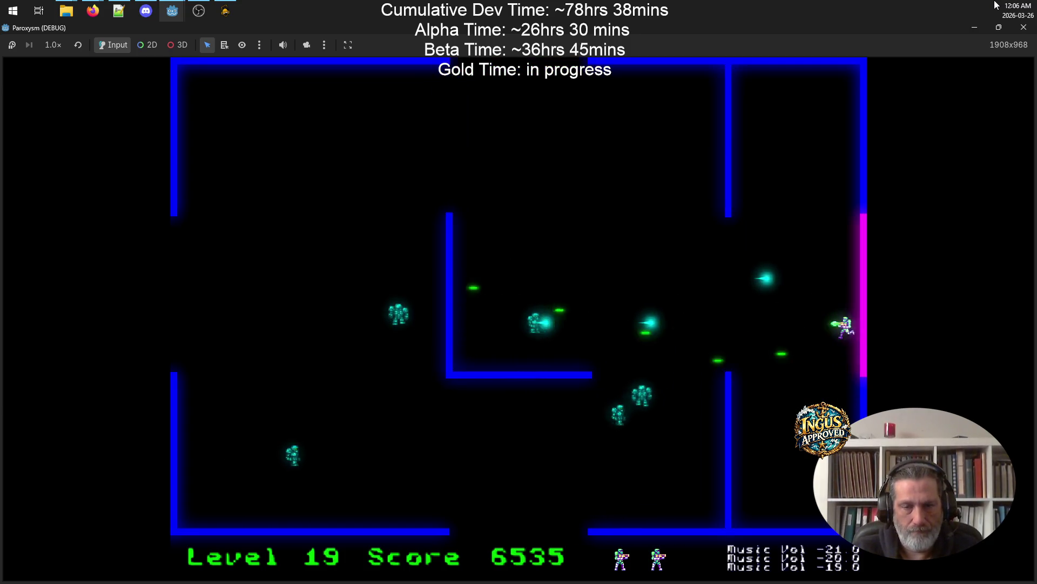
pyautogui.press('Down')
pyautogui.press('Down')
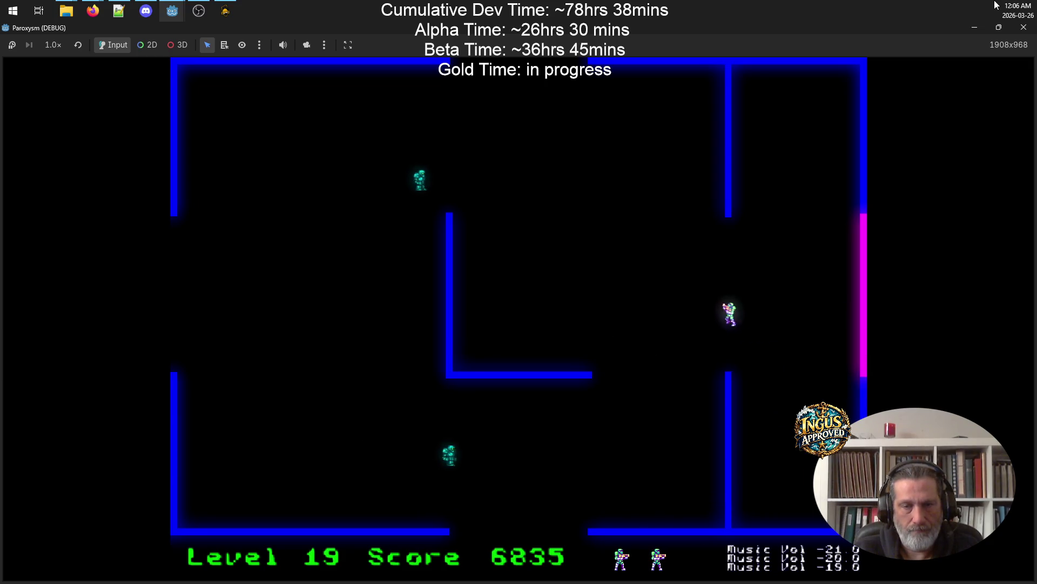
pyautogui.press('Up')
pyautogui.press('Right')
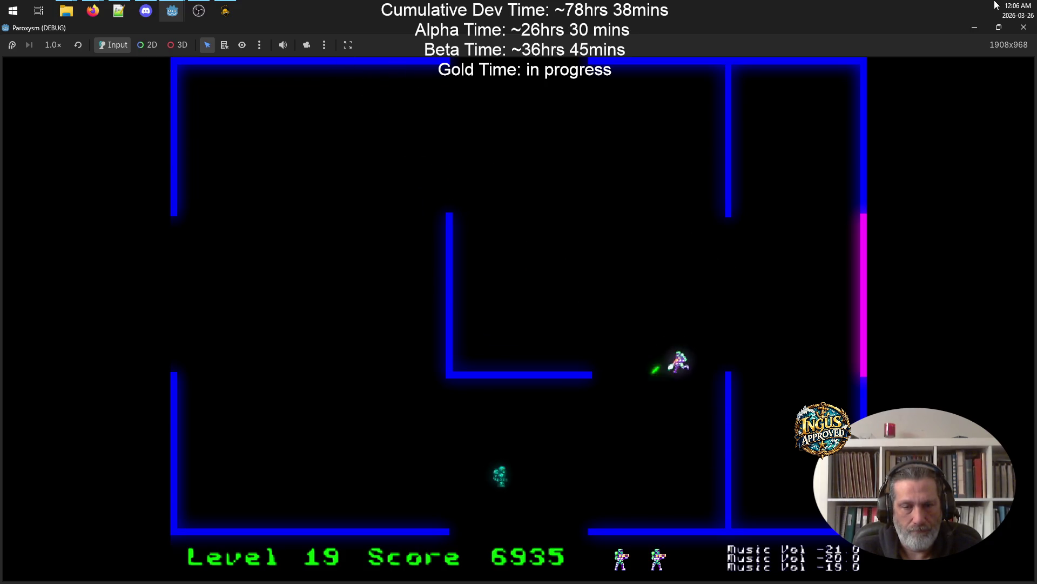
# - Destroy the last lower robot and dodge the drifting cyan orb
pyautogui.press('Up')
pyautogui.press('Right')
pyautogui.press('Up')
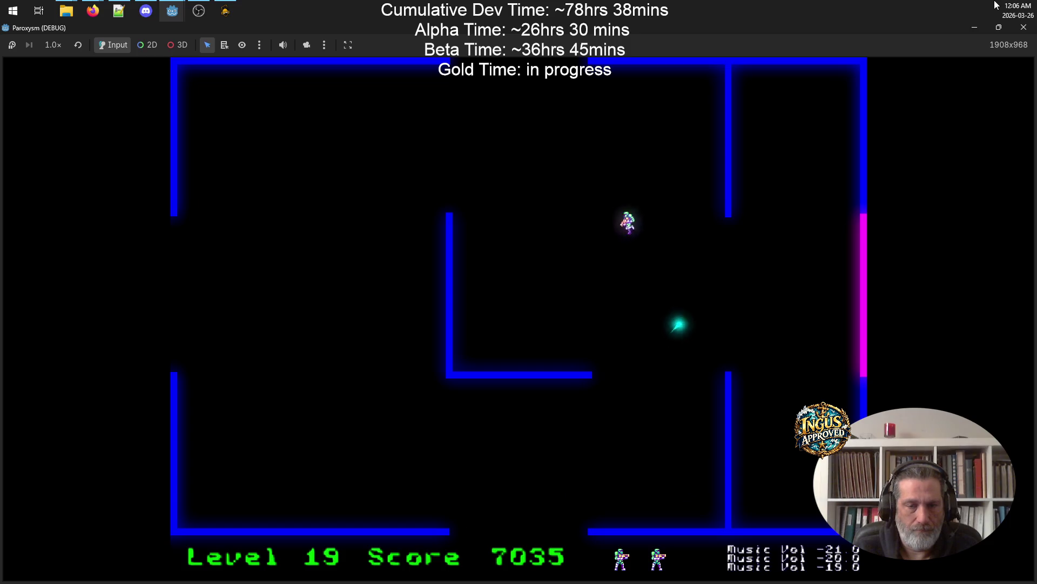
pyautogui.press('Up')
pyautogui.press('Left')
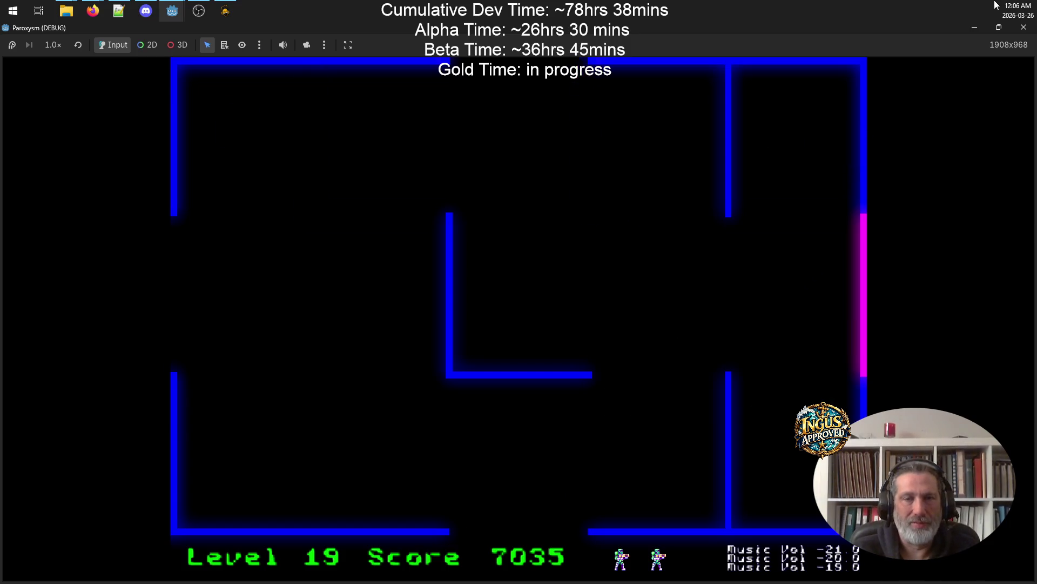
# - Clear the robots around the level 20 boss arena, working up the right wall
pyautogui.press('Up')
pyautogui.press('Left')
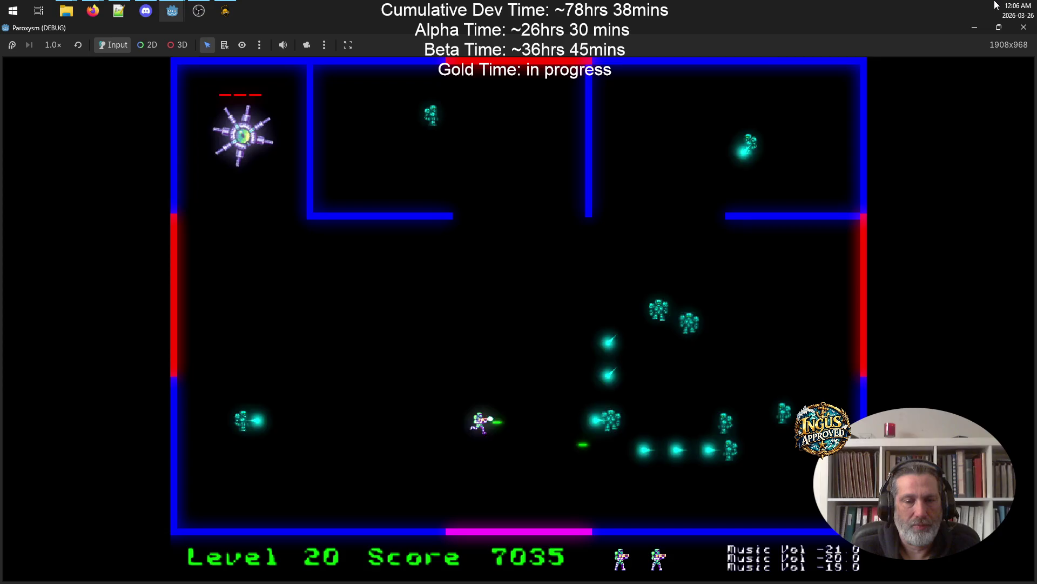
pyautogui.press('Up')
pyautogui.press('Right')
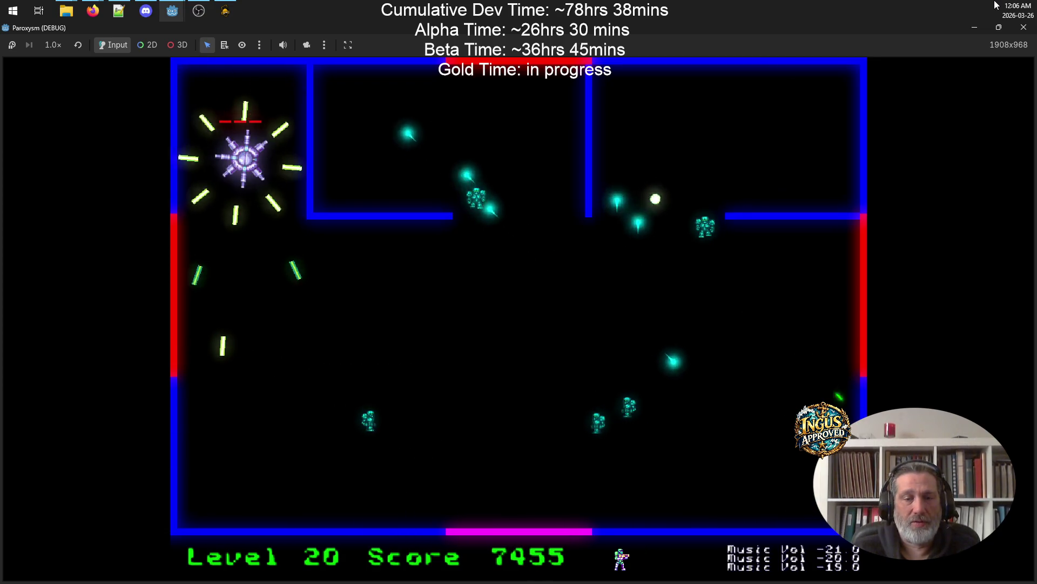
pyautogui.press('Right')
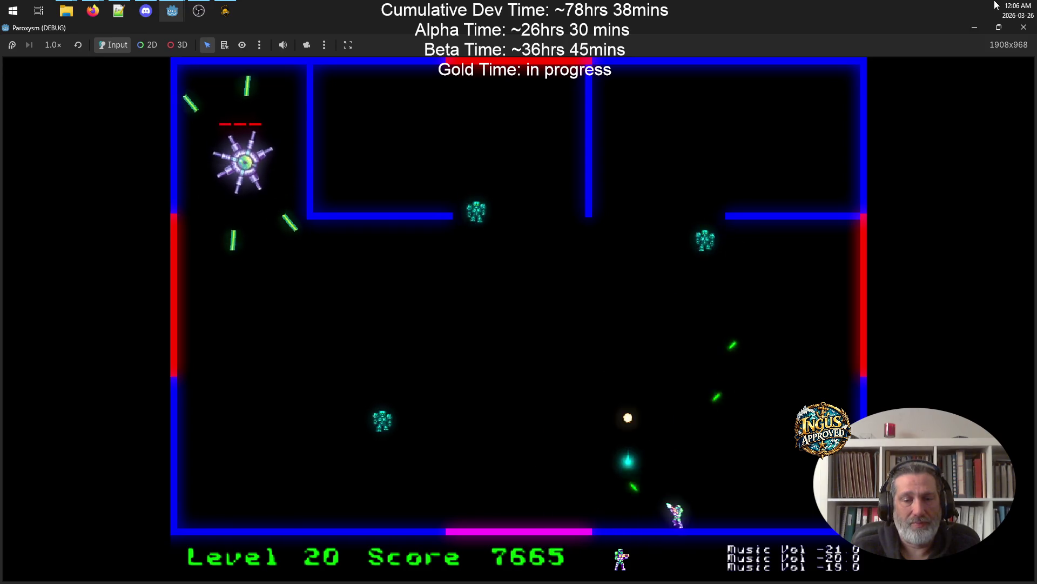
pyautogui.press('Up')
pyautogui.press('Right')
pyautogui.press('Up')
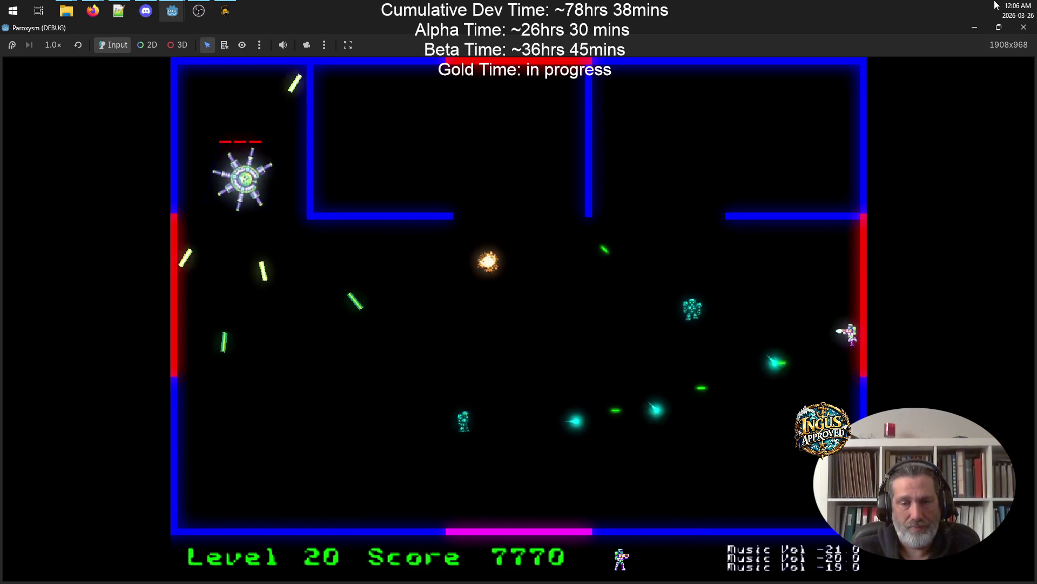
pyautogui.press('Down')
pyautogui.press('Up')
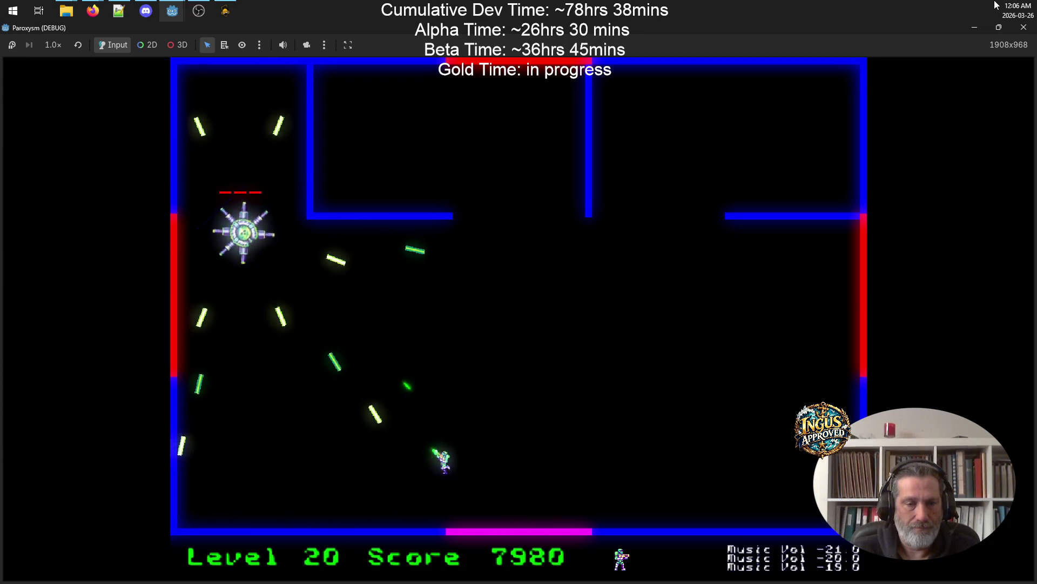
# - Dodge the spiked boss's bullet spreads while firing back at it
pyautogui.press('Down')
pyautogui.press('Right')
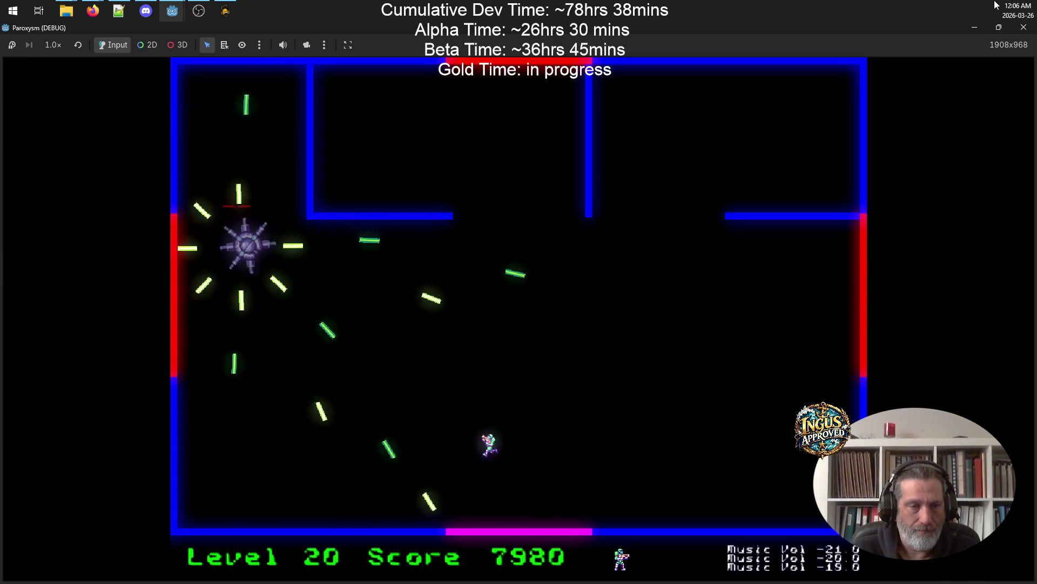
pyautogui.press('Up')
pyautogui.press('Down')
pyautogui.press('Up')
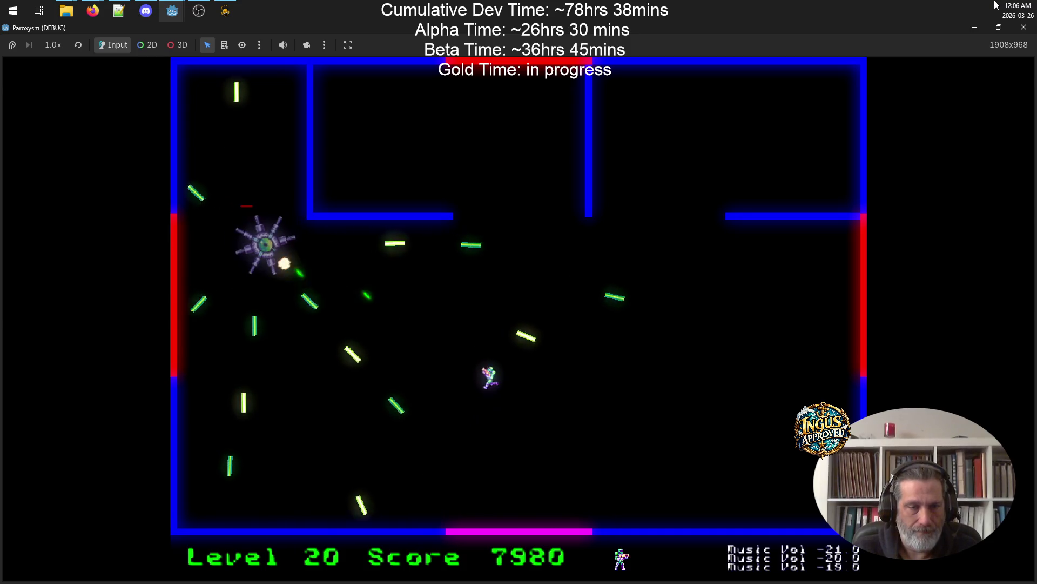
pyautogui.press('Up')
pyautogui.press('Right')
pyautogui.press('Down')
pyautogui.press('Left')
pyautogui.press('Down')
pyautogui.press('Right')
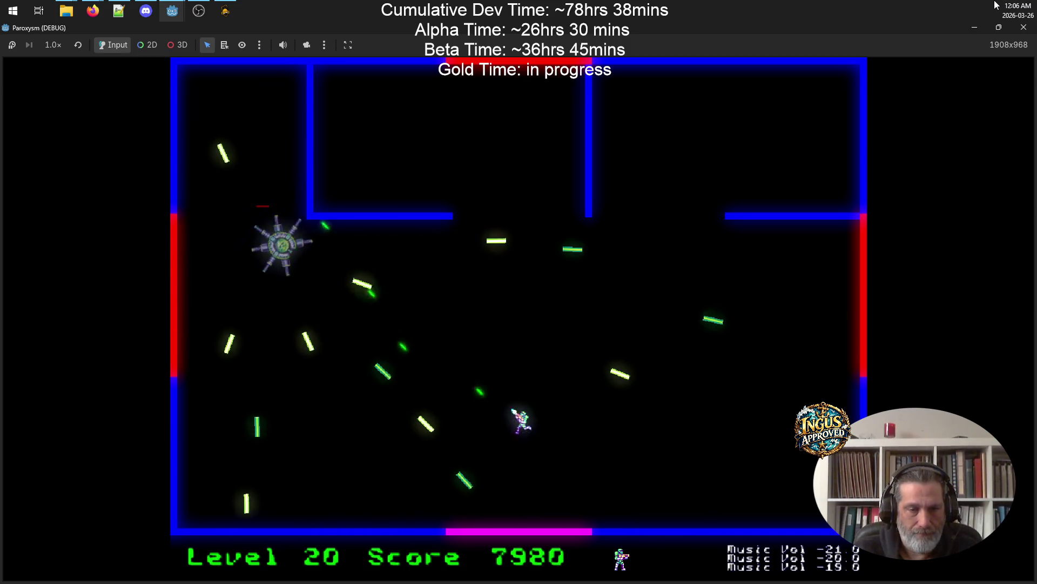
pyautogui.press('Down')
# - Keep weaving between bullets and shooting until the spiked boss is destroyed
pyautogui.press('Right')
pyautogui.press('Up')
pyautogui.press('Left')
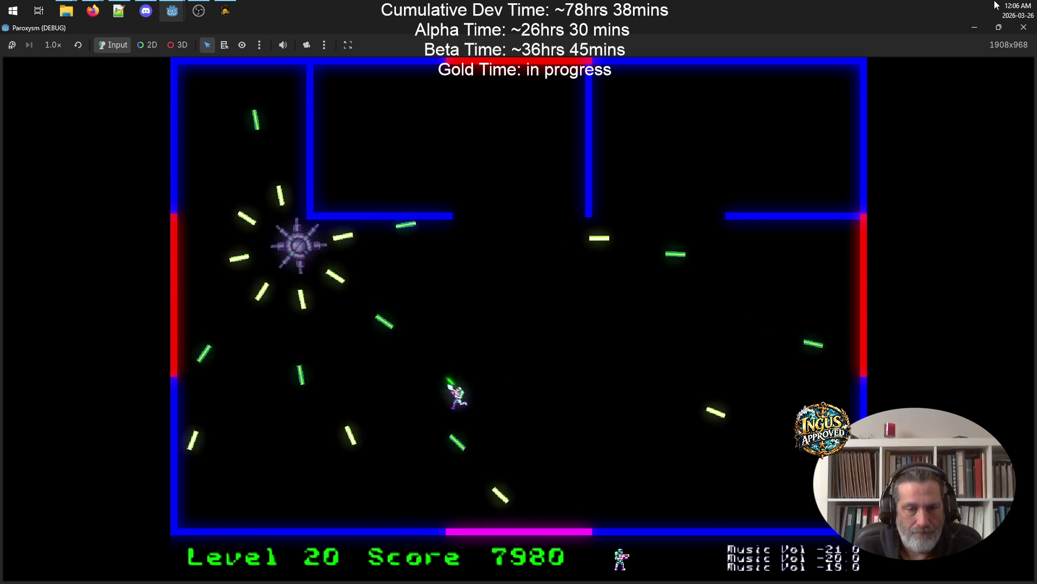
pyautogui.press('Down')
pyautogui.press('Left')
pyautogui.press('Right')
pyautogui.press('Up')
pyautogui.press('Right')
pyautogui.press('Down')
pyautogui.press('Right')
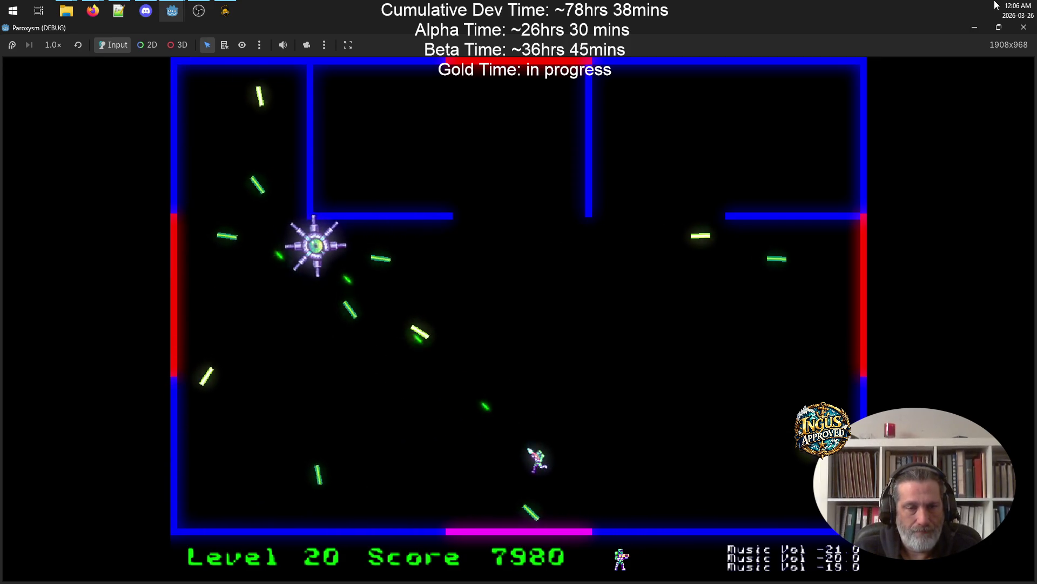
pyautogui.press('Up')
pyautogui.press('Right')
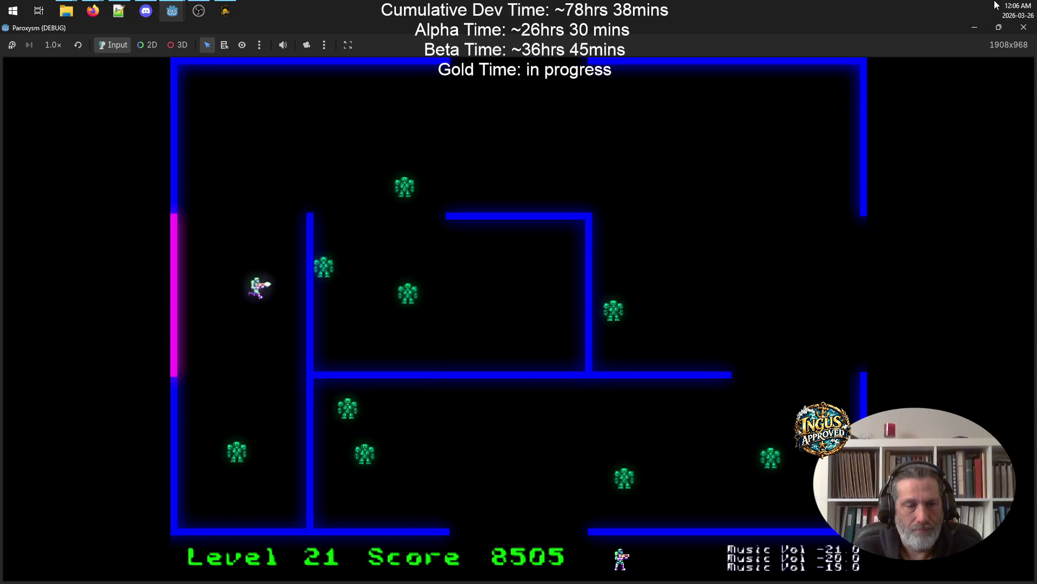
# - Run along level 21's top corridor and down the right side, shooting robots
pyautogui.press('Up')
pyautogui.press('Up')
pyautogui.press('Right')
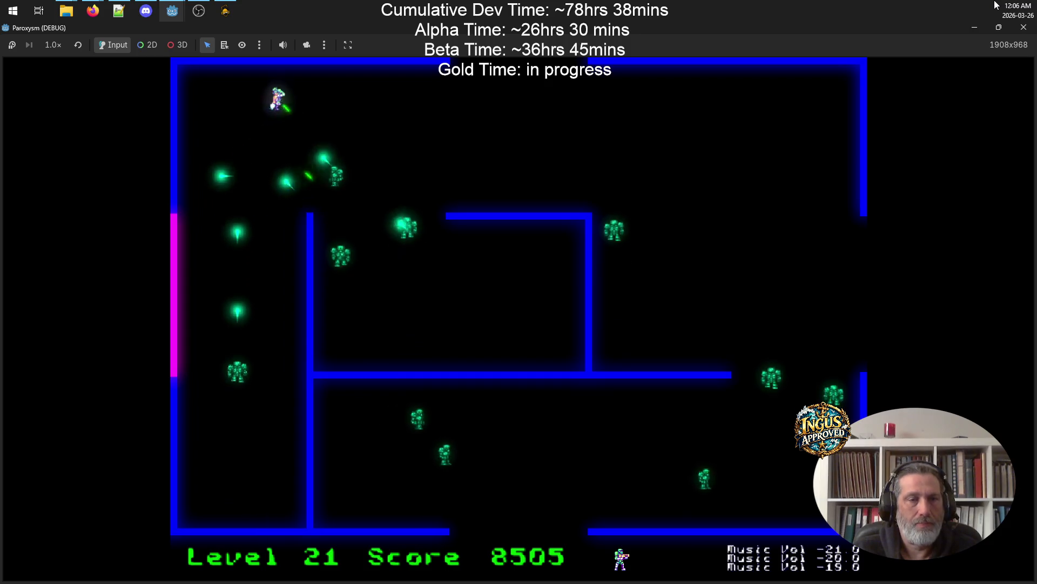
pyautogui.press('Right')
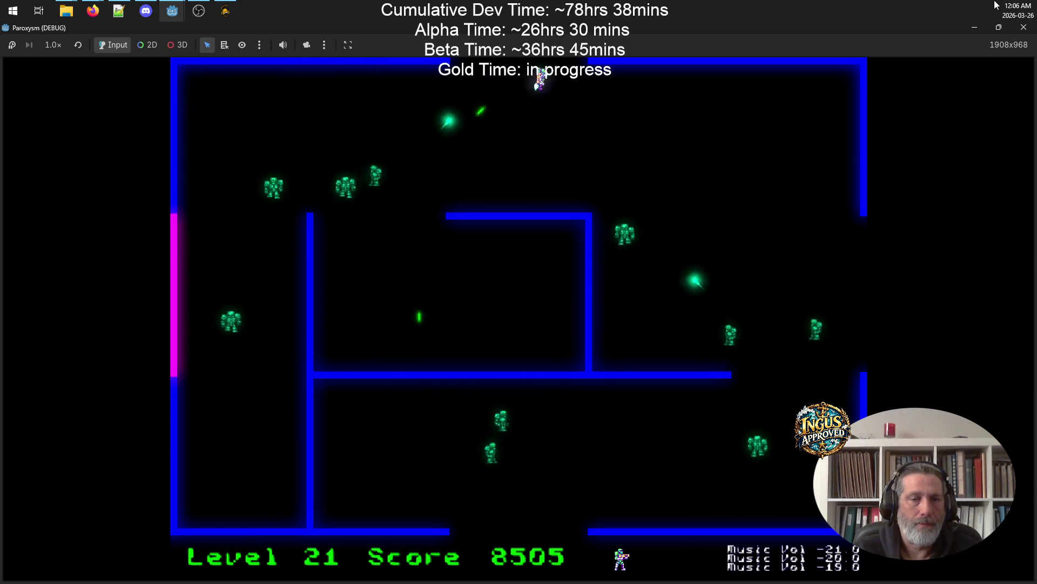
pyautogui.press('Right')
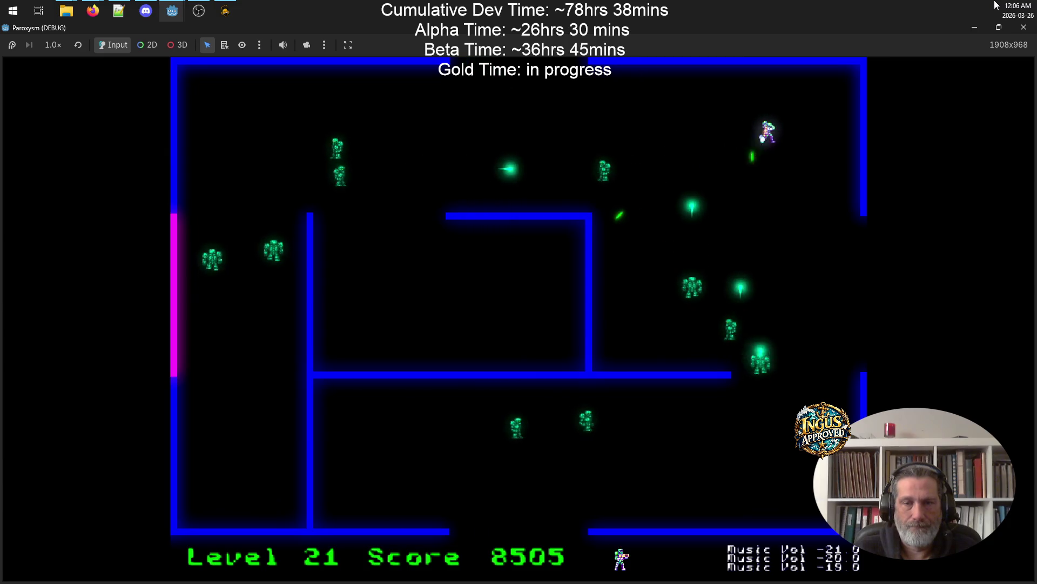
pyautogui.press('Up')
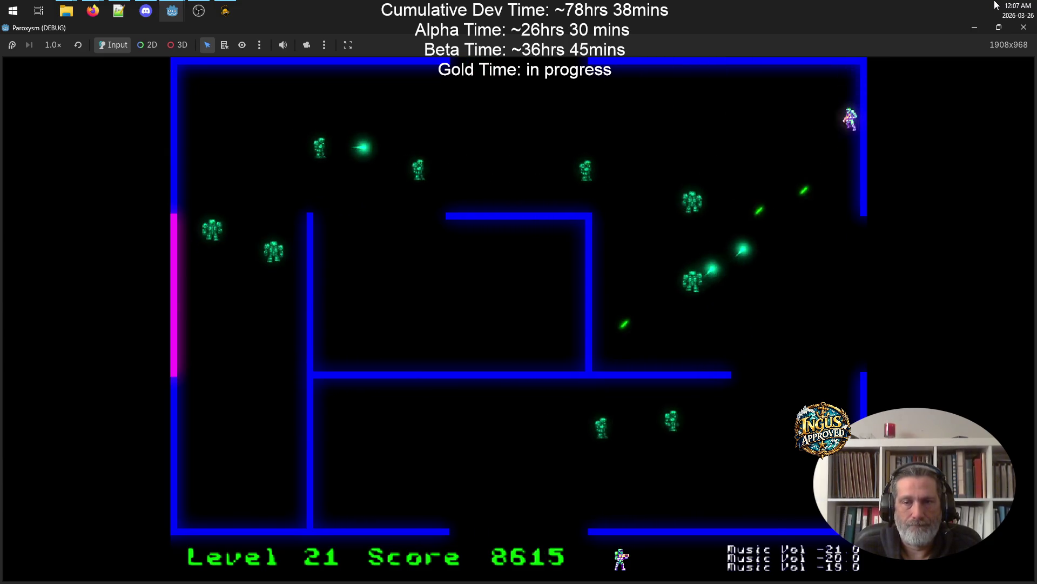
pyautogui.press('Down')
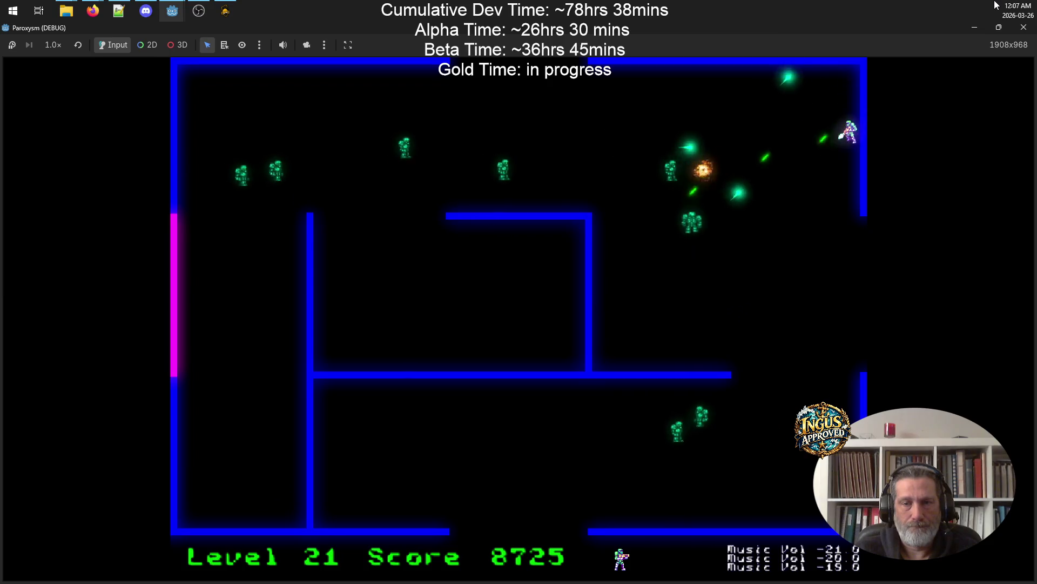
pyautogui.press('Left')
pyautogui.press('Down')
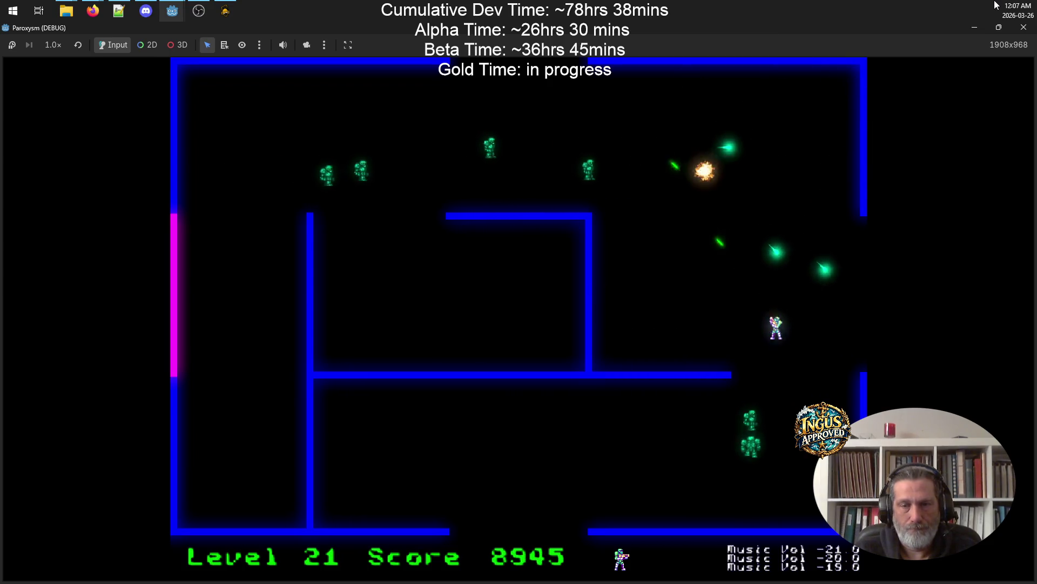
# - Clear the remaining level 21 robots near the right wall and exit to level 22
pyautogui.press('Up')
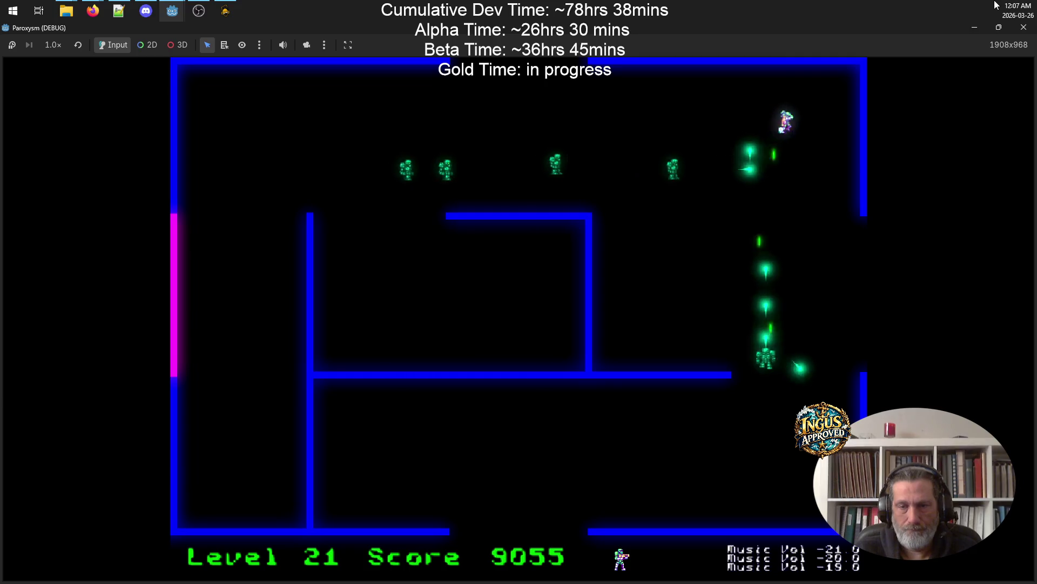
pyautogui.press('Right')
pyautogui.press('Down')
pyautogui.press('Left')
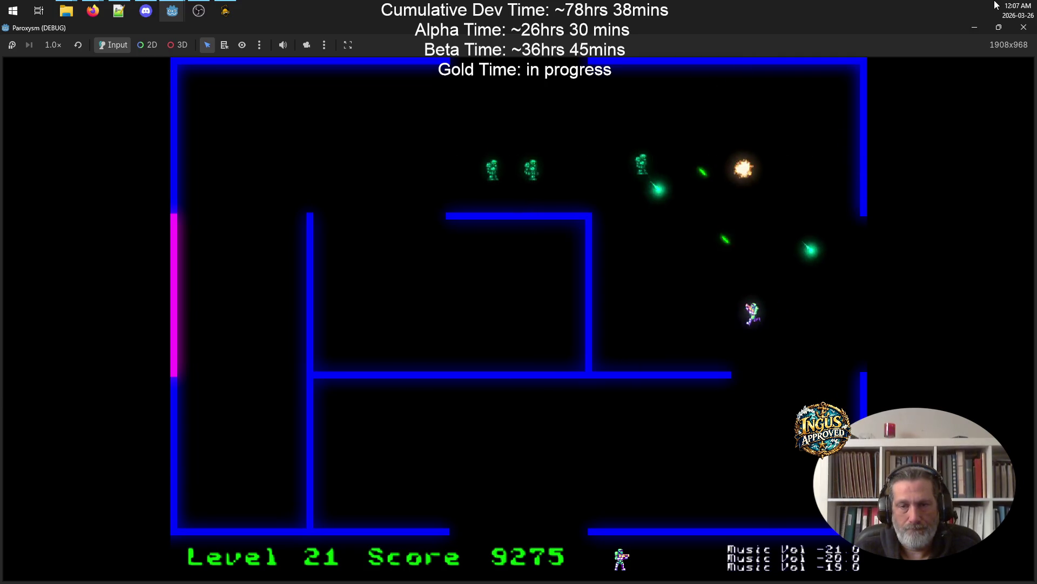
pyautogui.press('Down')
pyautogui.press('Left')
pyautogui.press('Up')
pyautogui.press('Right')
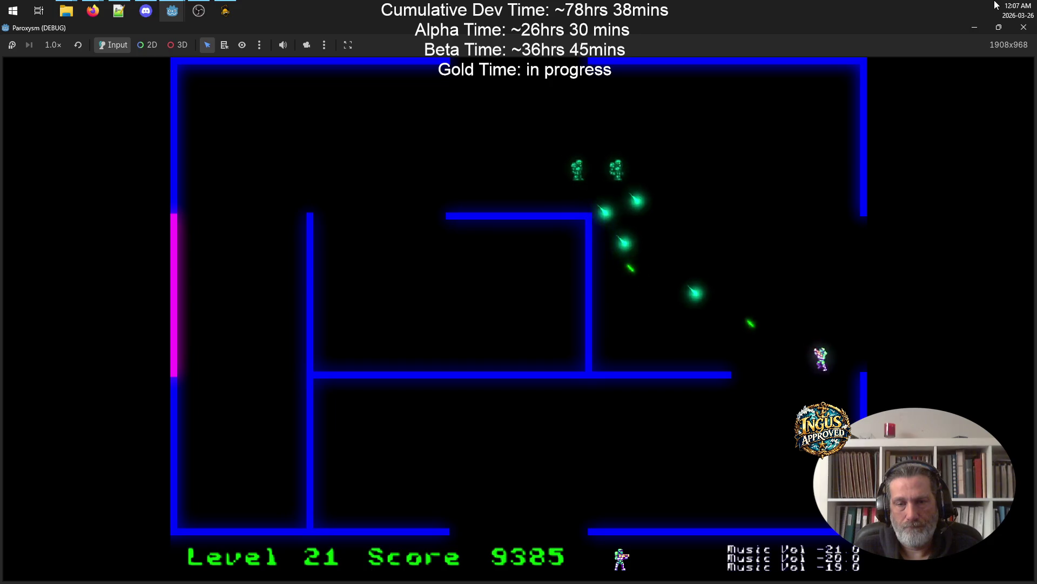
pyautogui.press('Right')
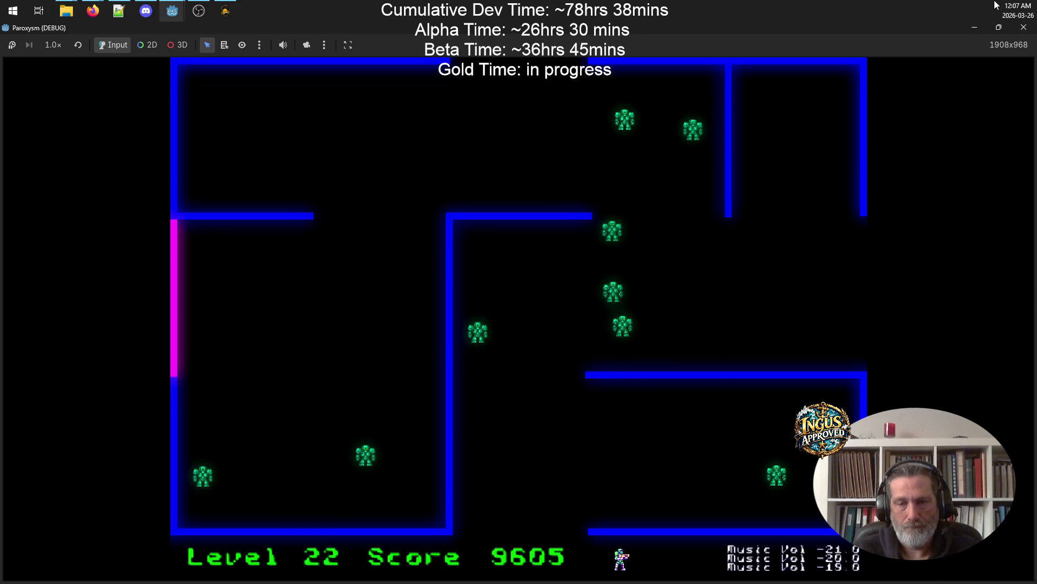
# - Shoot the robots near the top of the level 22 maze, moving up-right and up-left
pyautogui.press('Up')
pyautogui.press('Right')
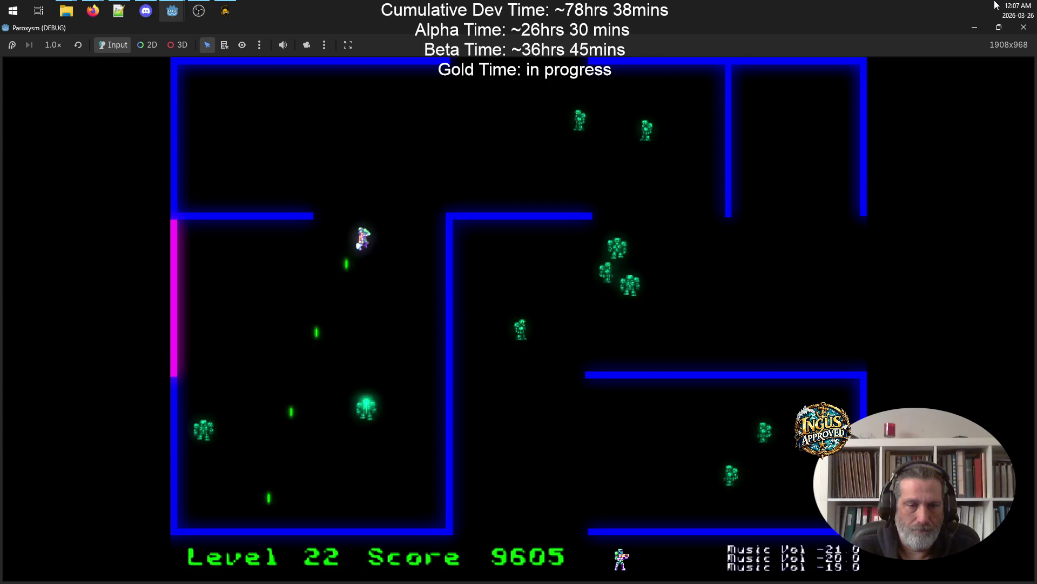
pyautogui.press('Left')
pyautogui.press('Up')
pyautogui.press('Left')
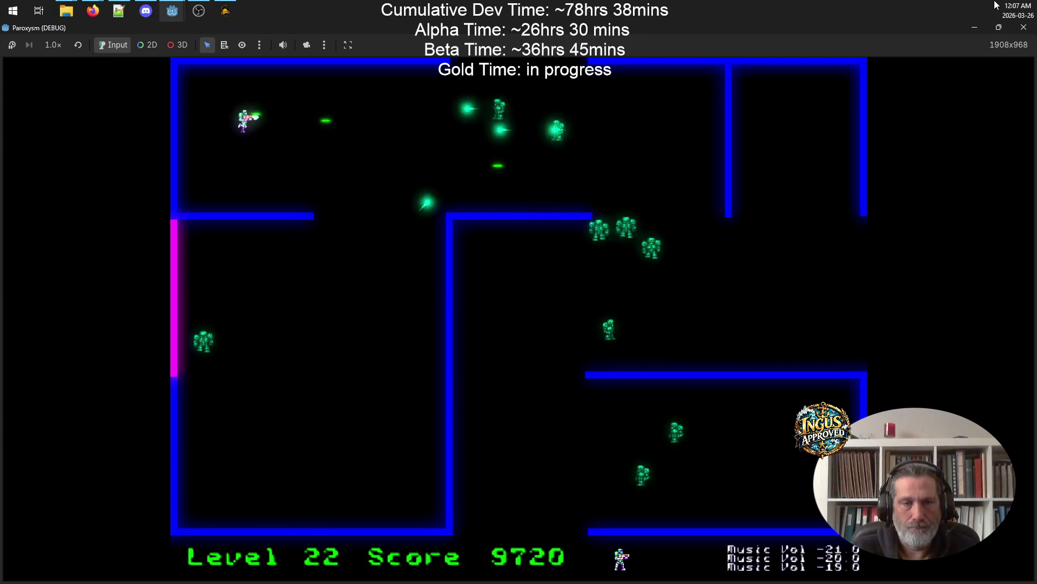
pyautogui.press('Down')
pyautogui.press('Down')
# - Keep dodging around the top area and firing at the remaining robots
pyautogui.press('Right')
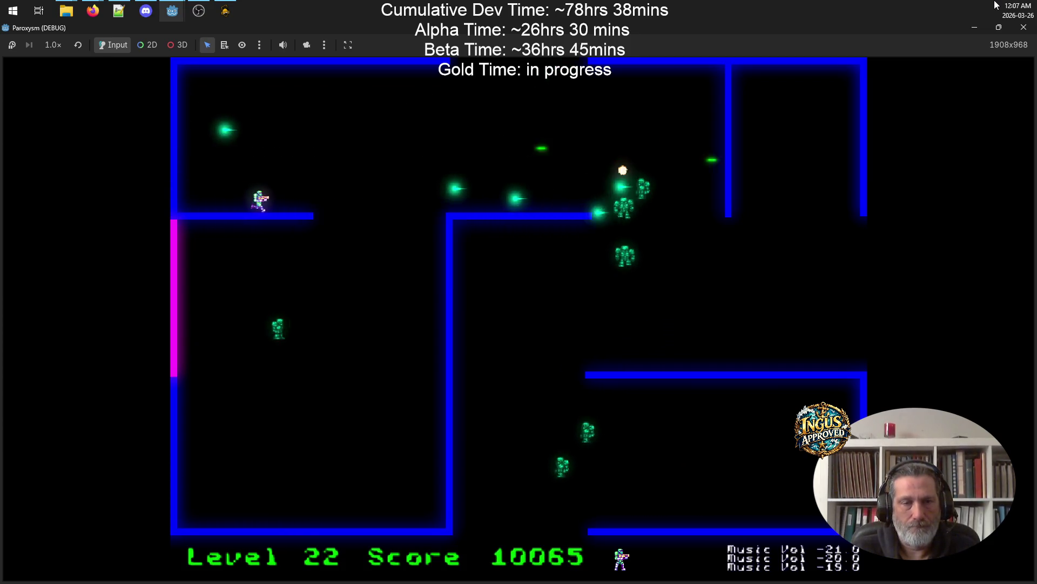
pyautogui.press('Up')
pyautogui.press('Left')
pyautogui.press('Right')
pyautogui.press('Up')
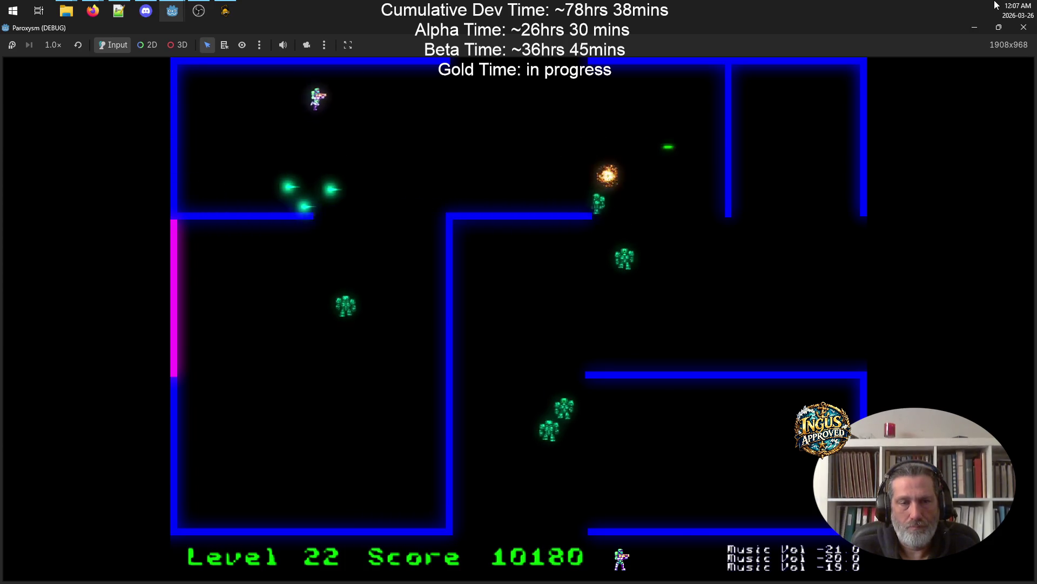
pyautogui.press('Down')
pyautogui.press('Left')
pyautogui.press('Left')
# - Fire at robots while moving up-right, then down-right, to finish the level 22 maze
pyautogui.press('Down')
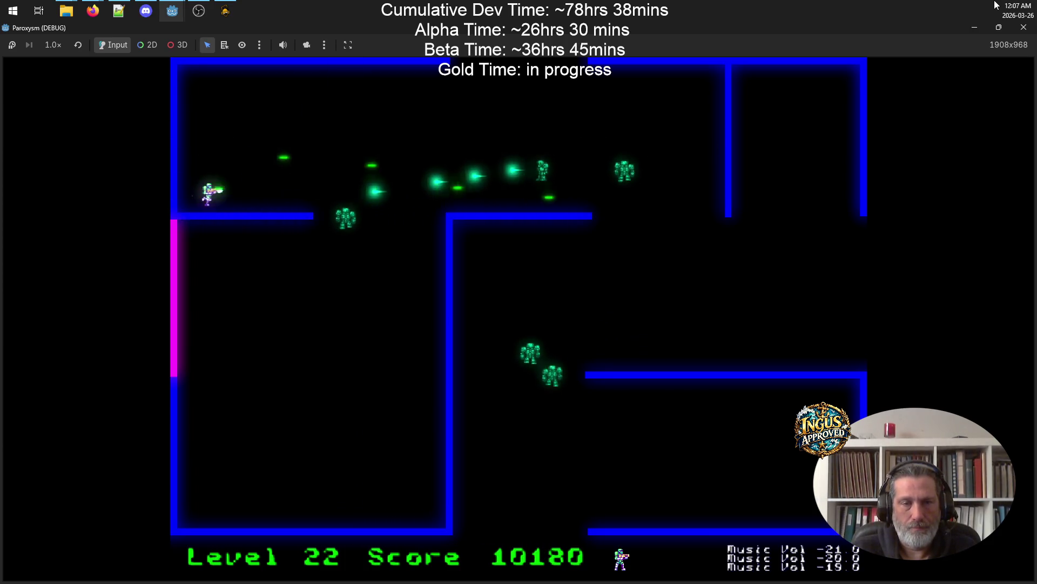
pyautogui.press('Up')
pyautogui.press('Right')
pyautogui.press('Right')
pyautogui.press('Down')
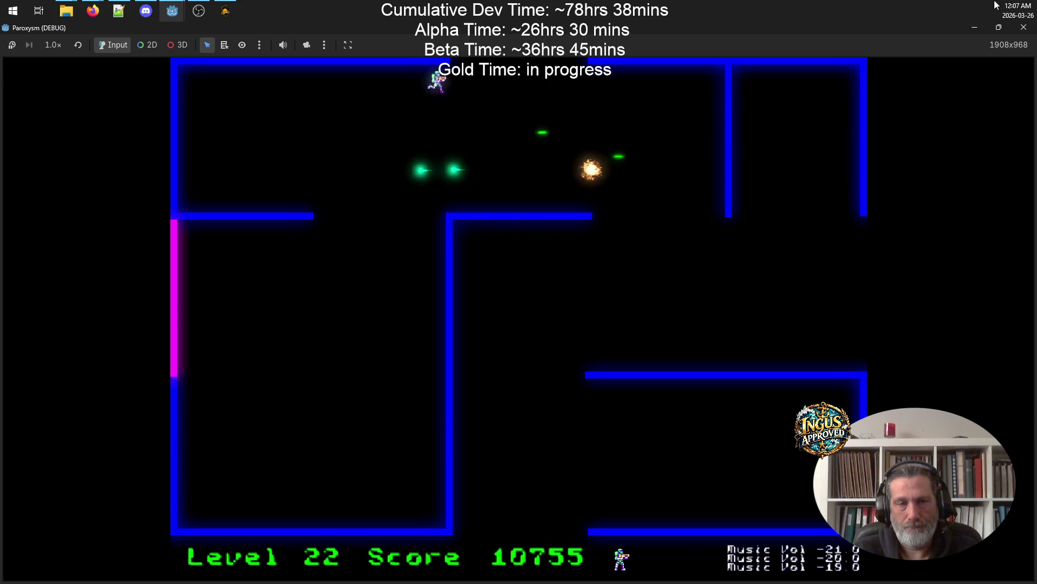
# - Sweep the lower-left corner and left wall, shooting robots, then head for the bottom wall
pyautogui.press('Left')
pyautogui.press('space')
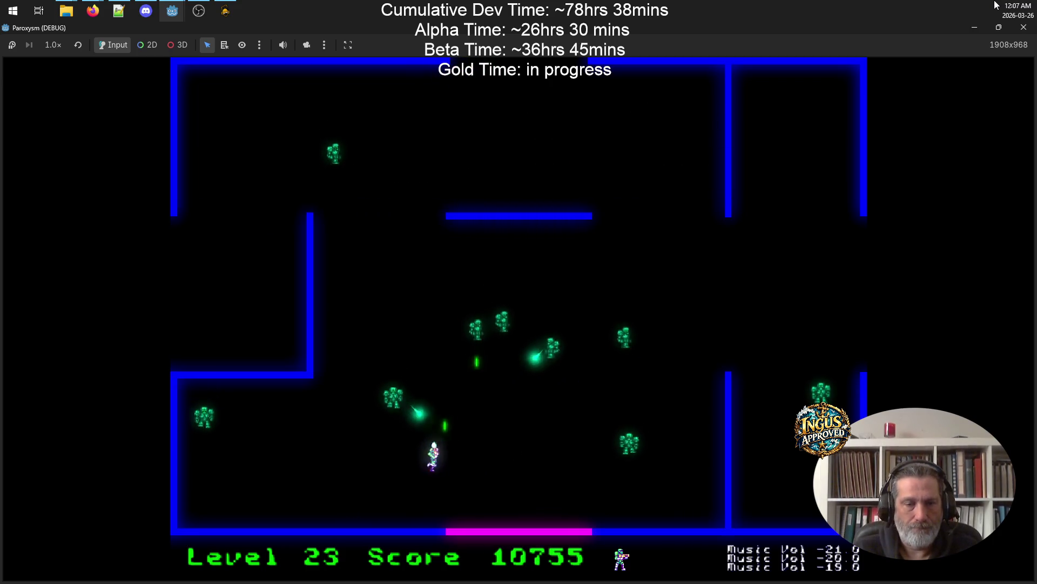
pyautogui.press('Down')
pyautogui.press('Up')
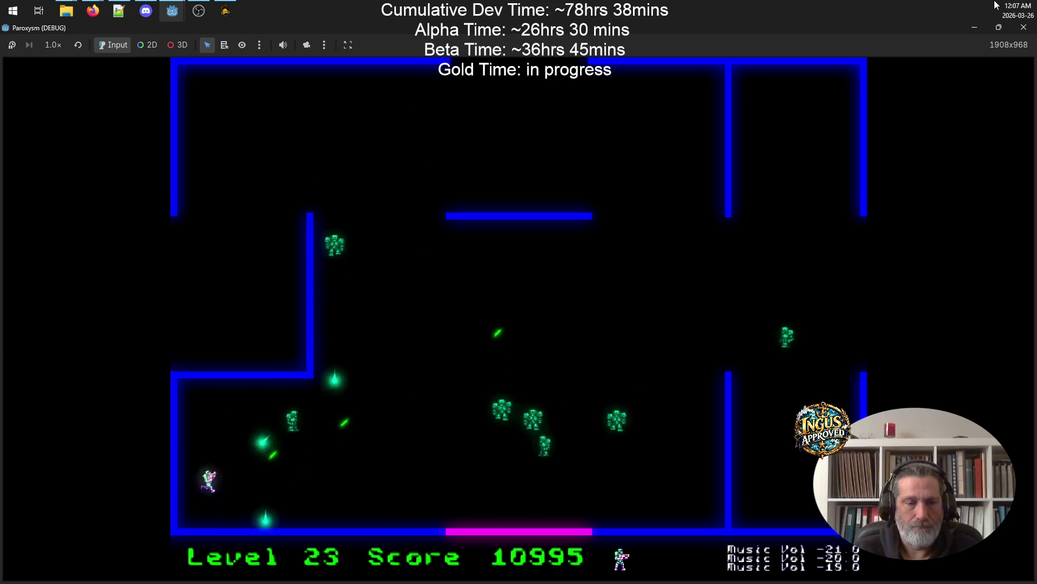
pyautogui.press('space')
pyautogui.press('Down')
pyautogui.press('Right')
pyautogui.press('space')
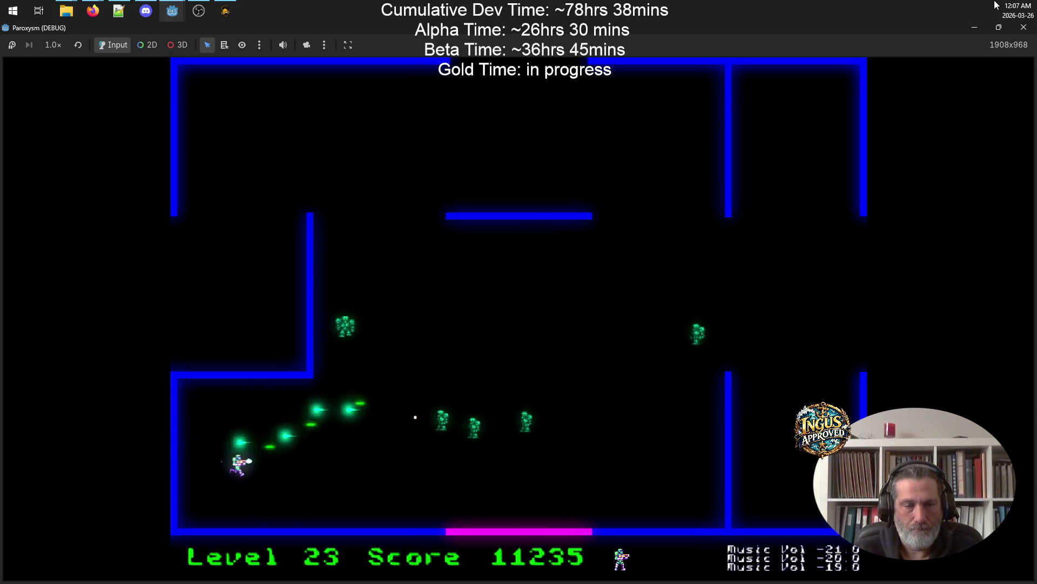
# - Run along the bottom and circle the right area clearing the last robots, then exit to level 24
pyautogui.press('Right')
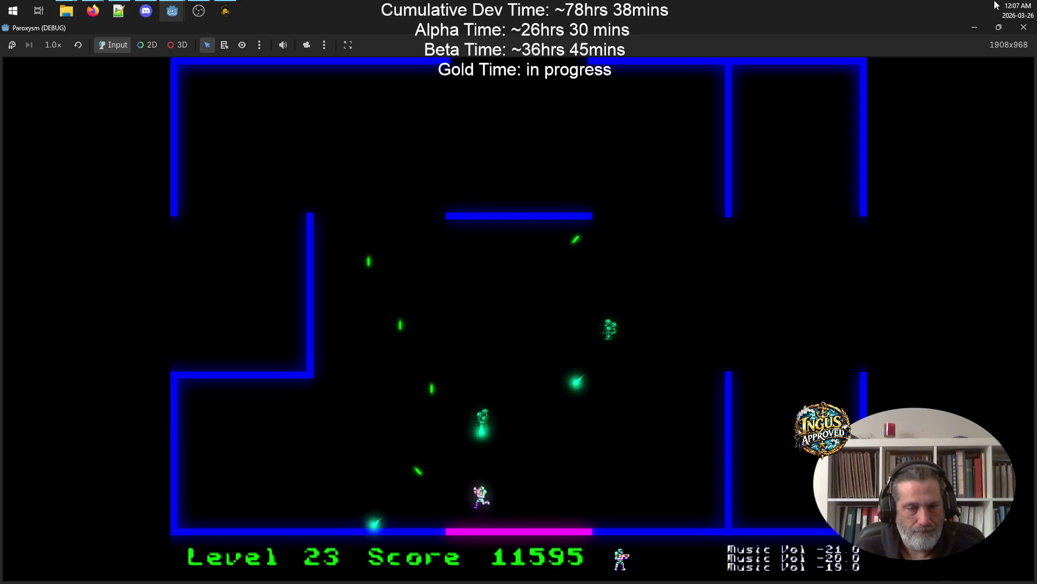
pyautogui.press('space')
pyautogui.press('Up')
pyautogui.press('Up')
pyautogui.press('Right')
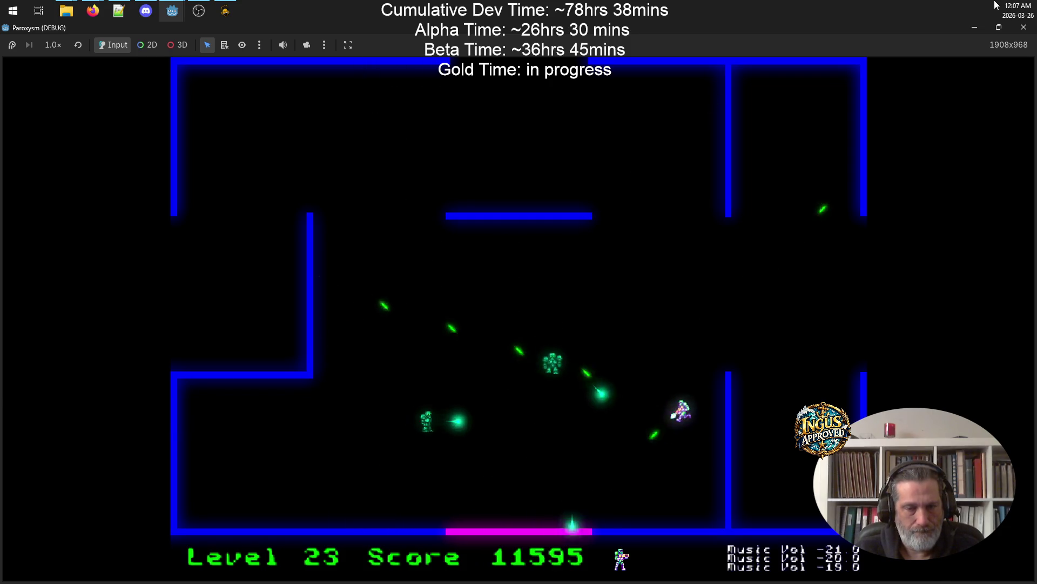
pyautogui.press('Left')
pyautogui.press('space')
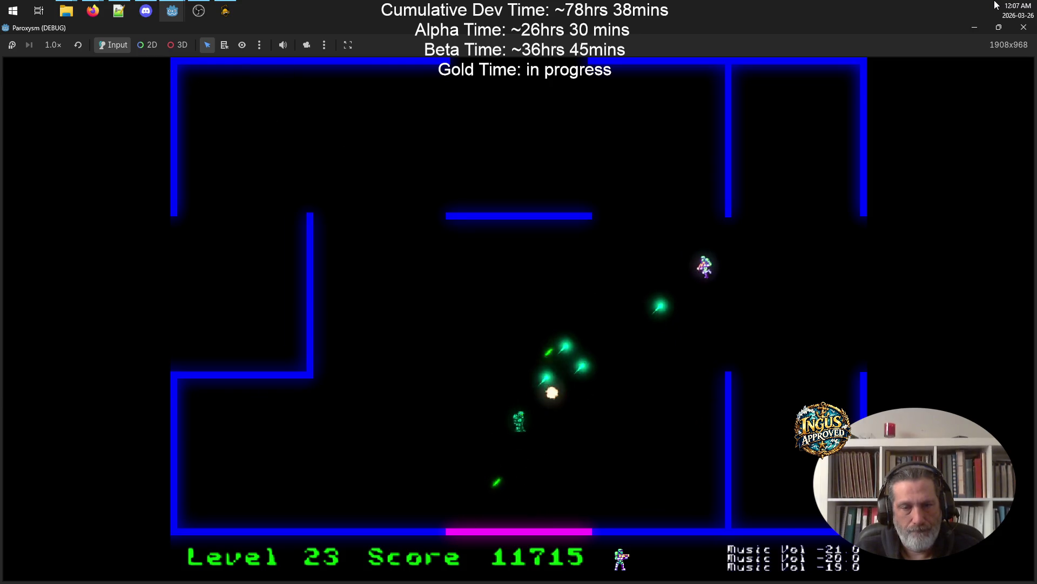
pyautogui.press('Down')
pyautogui.press('Up')
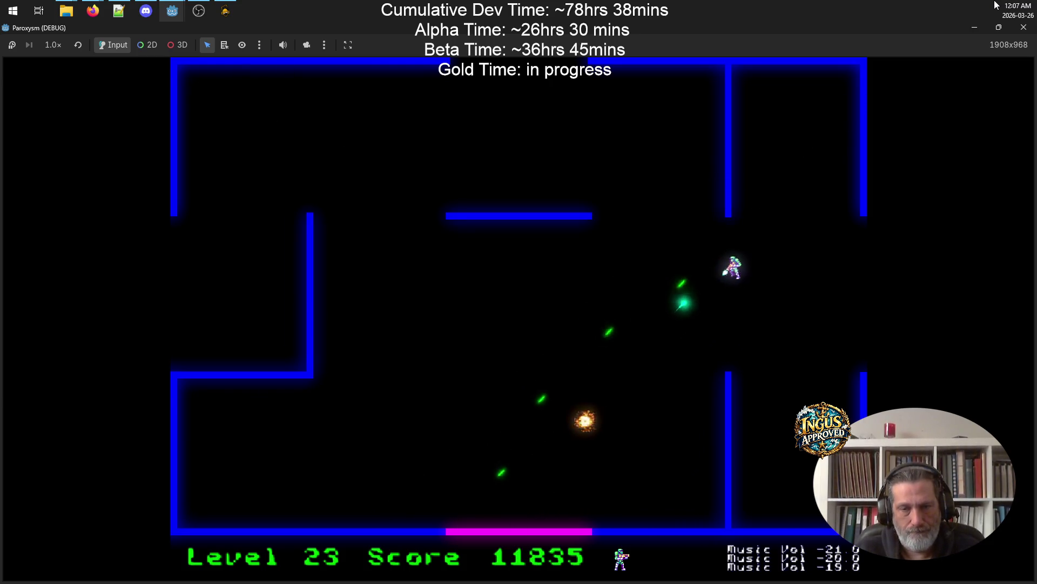
pyautogui.press('Right')
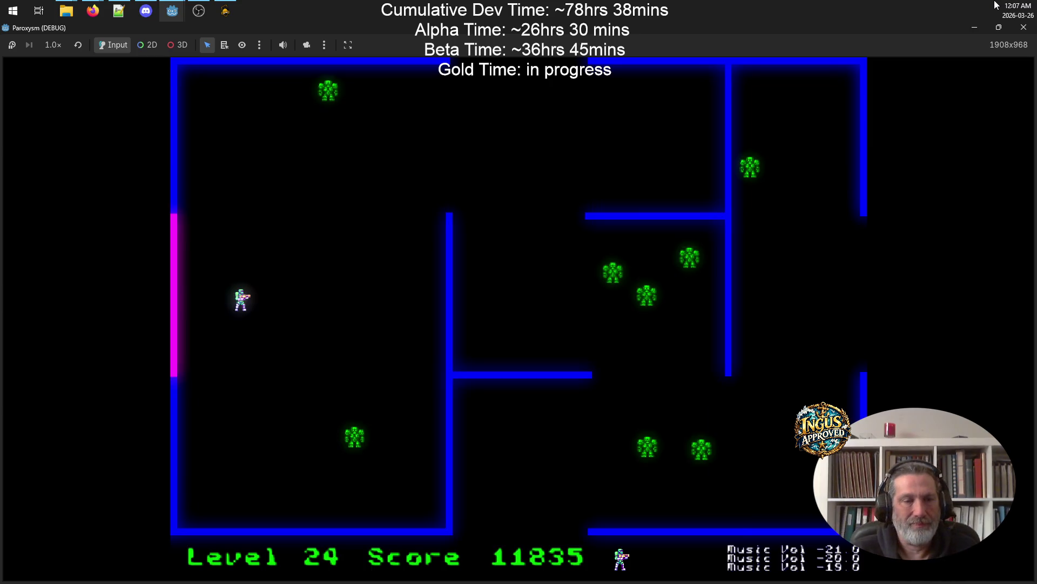
# - Move down from the left wall, shooting robots above, and fire up-right at the advancing ones
pyautogui.press('Down')
pyautogui.press('Right')
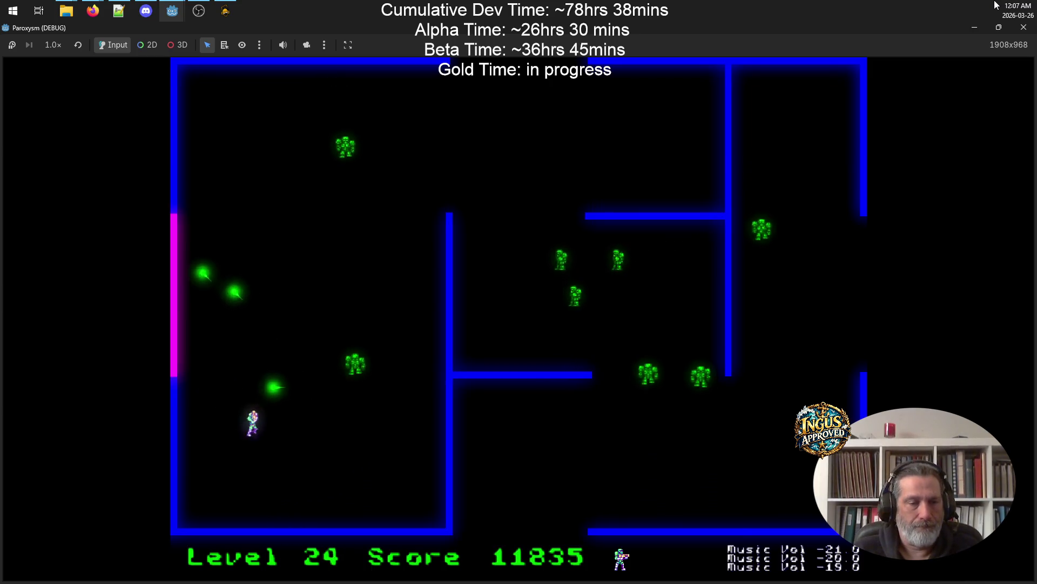
pyautogui.press('Left')
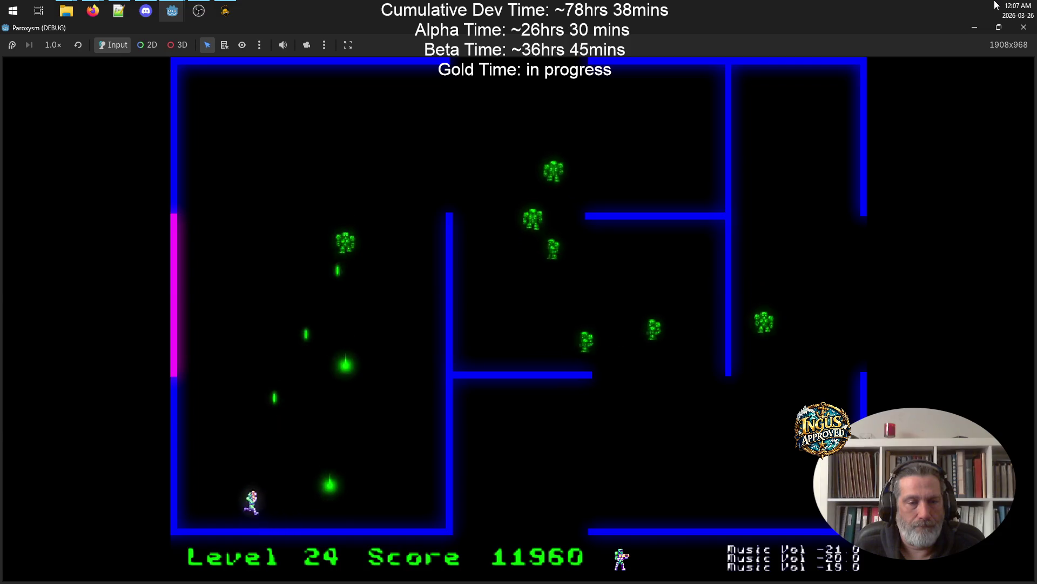
pyautogui.press('Up')
pyautogui.press('Up')
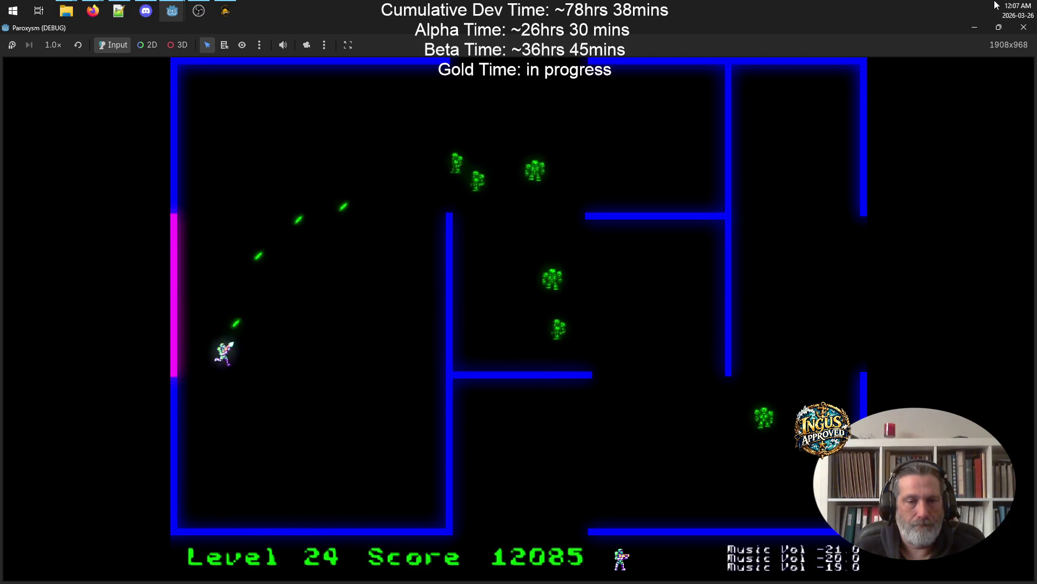
pyautogui.press('Up')
pyautogui.press('Down')
pyautogui.press('Right')
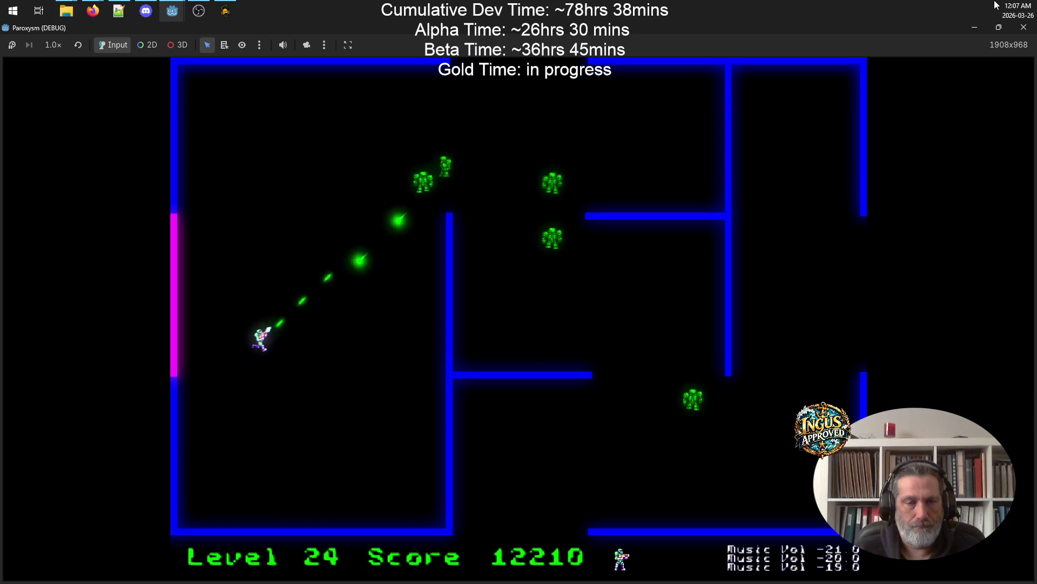
# - Run up destroying robots to the right and move into the top corridor firing right
pyautogui.press('Up')
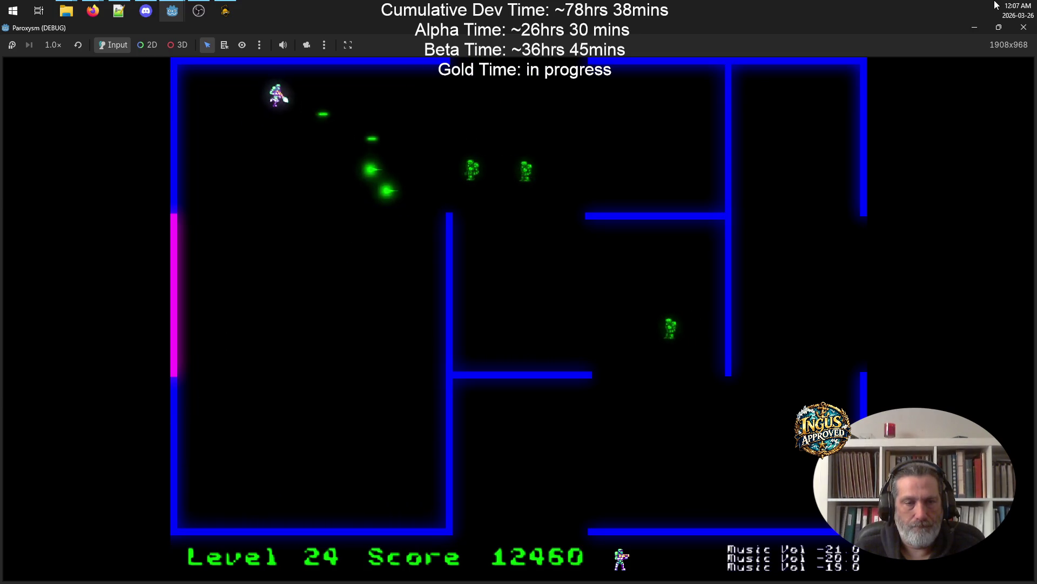
pyautogui.press('Right')
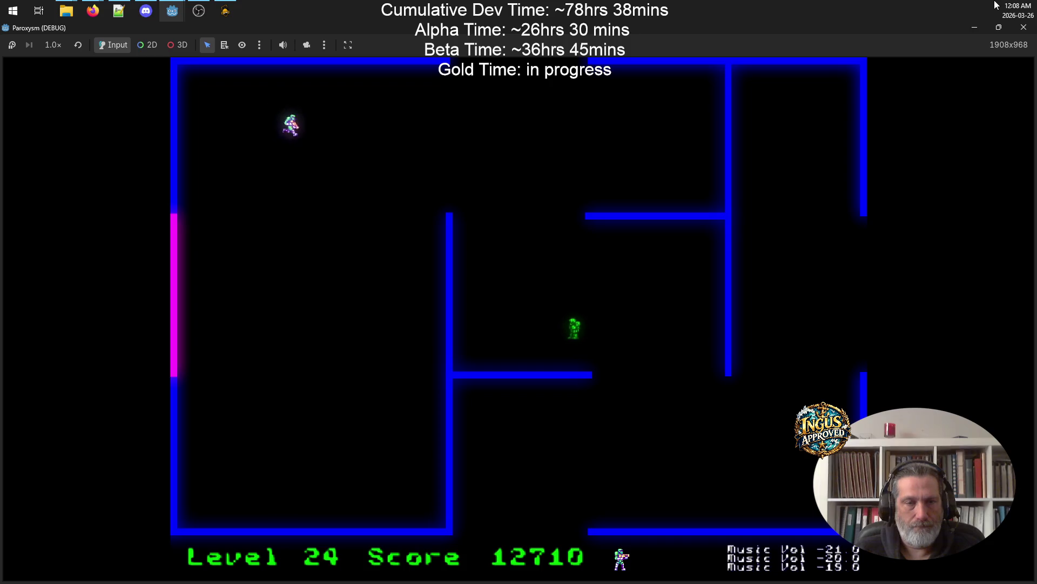
pyautogui.press('Right')
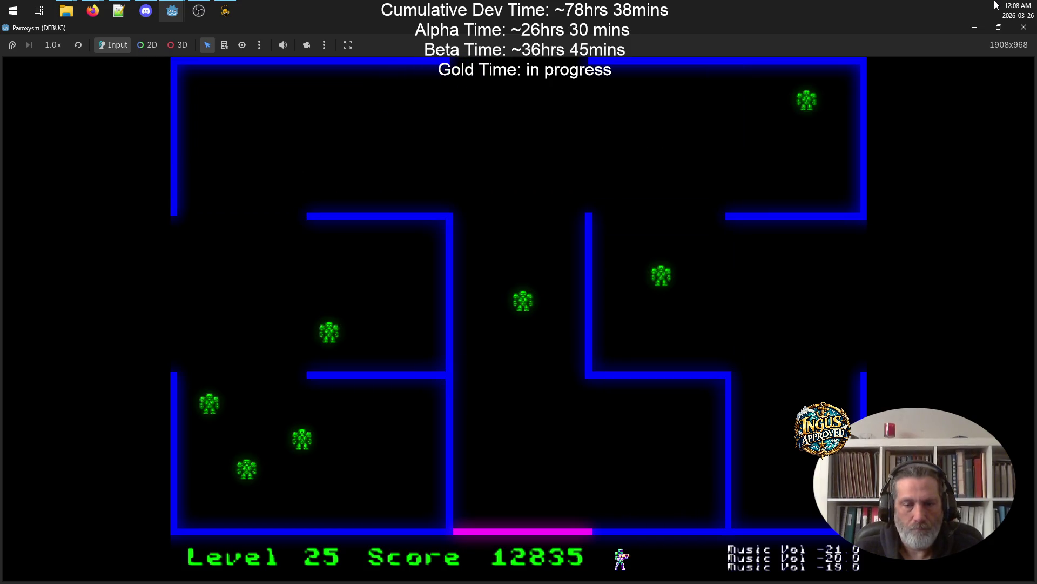
pyautogui.press('Up')
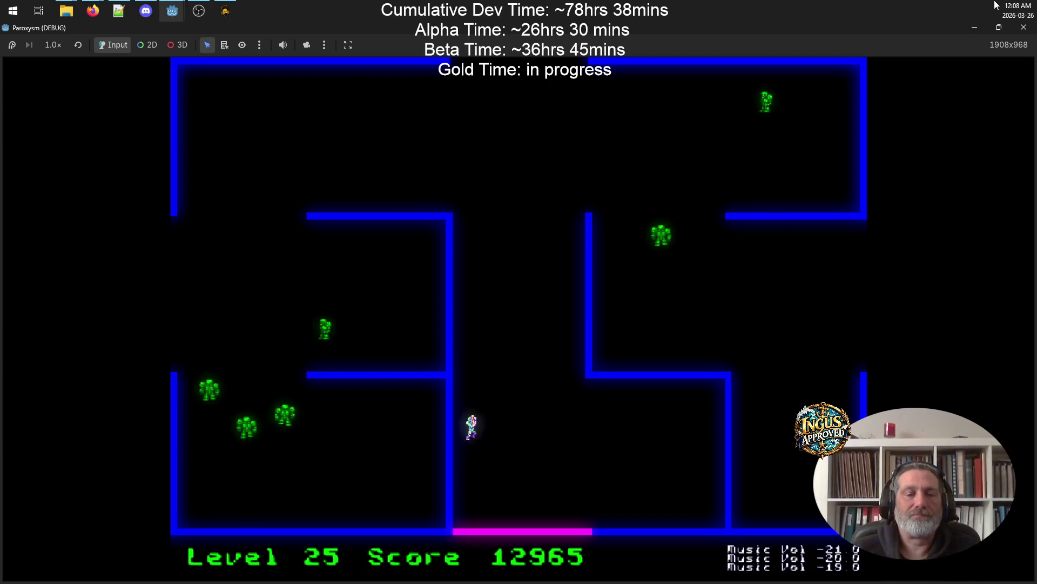
pyautogui.press('Up')
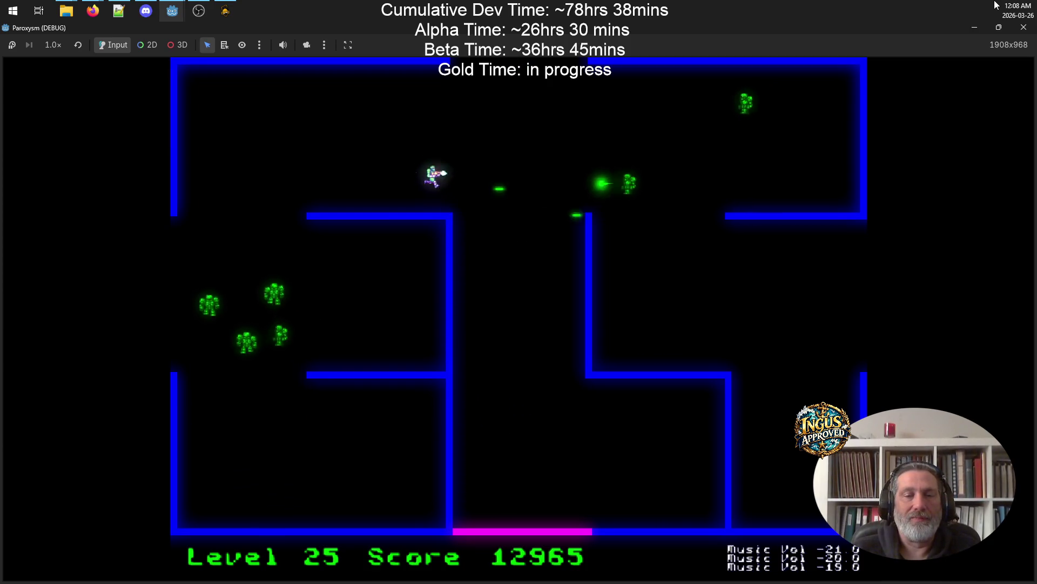
pyautogui.press('Right')
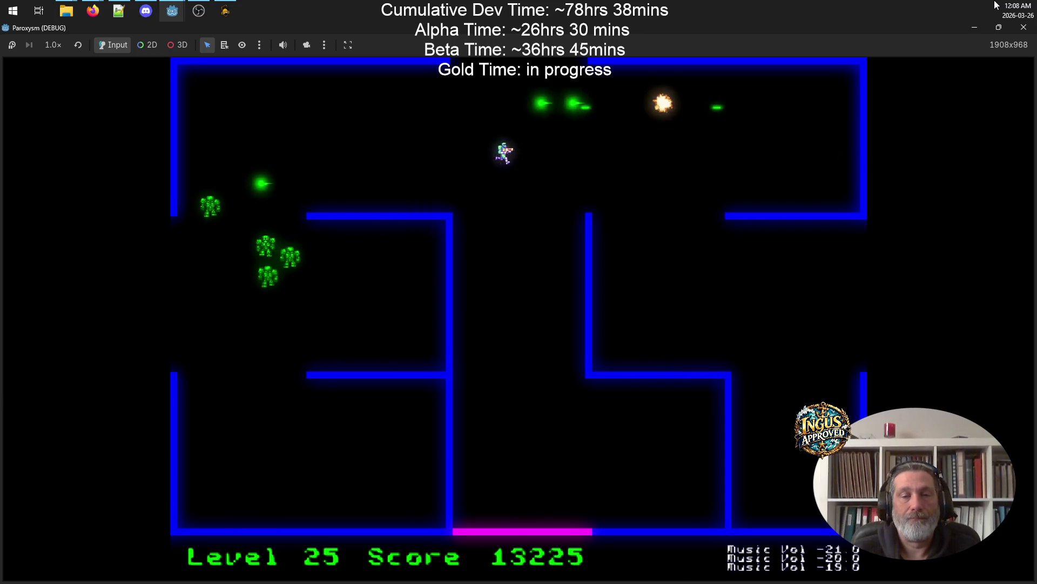
# - Clear the remaining robots along the top corridor and leave through the right opening to level 26
pyautogui.press('Up')
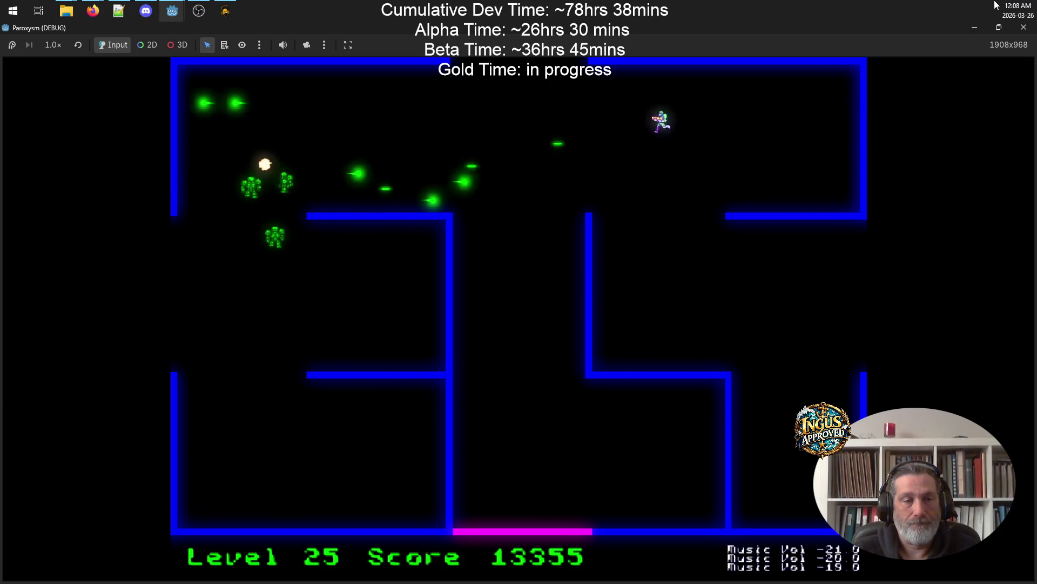
pyautogui.press('Left')
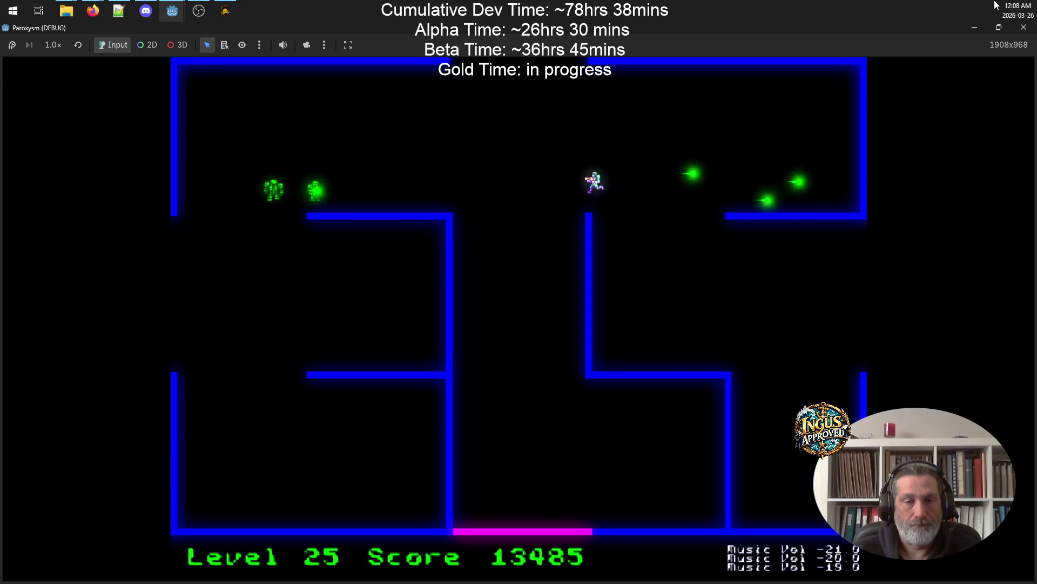
pyautogui.press('Right')
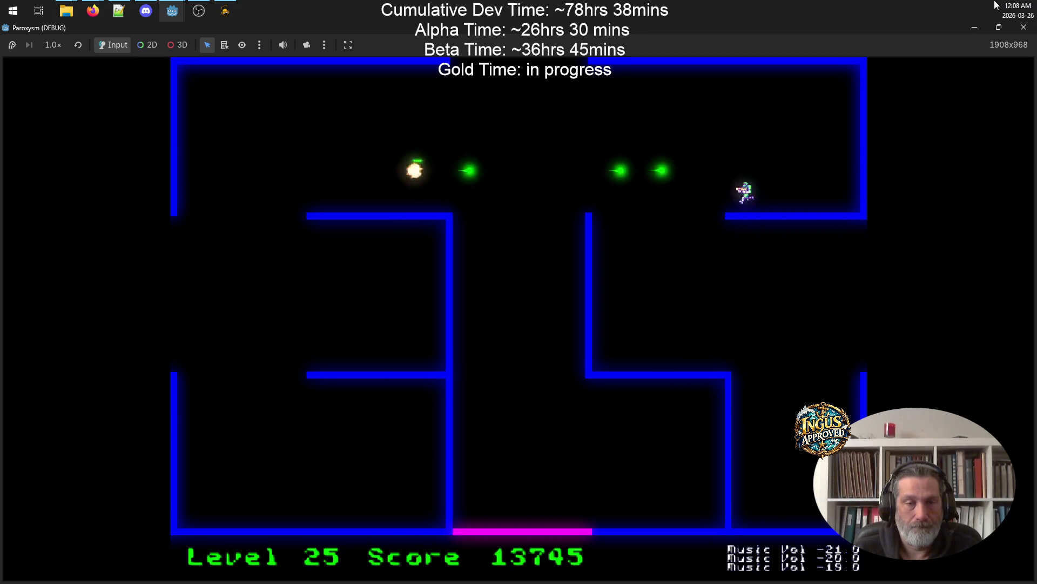
pyautogui.press('Down')
pyautogui.press('Left')
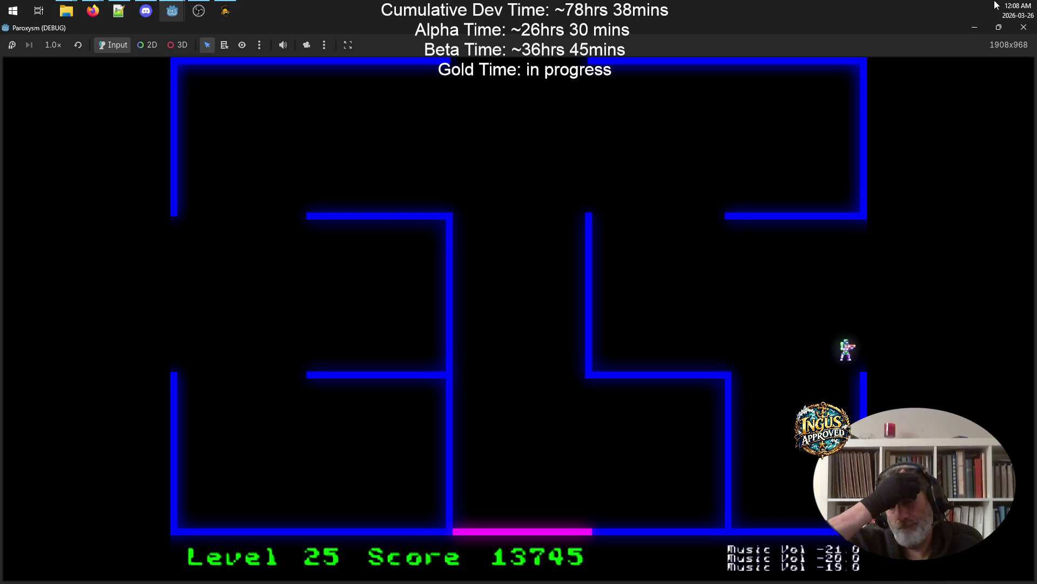
pyautogui.press('Right')
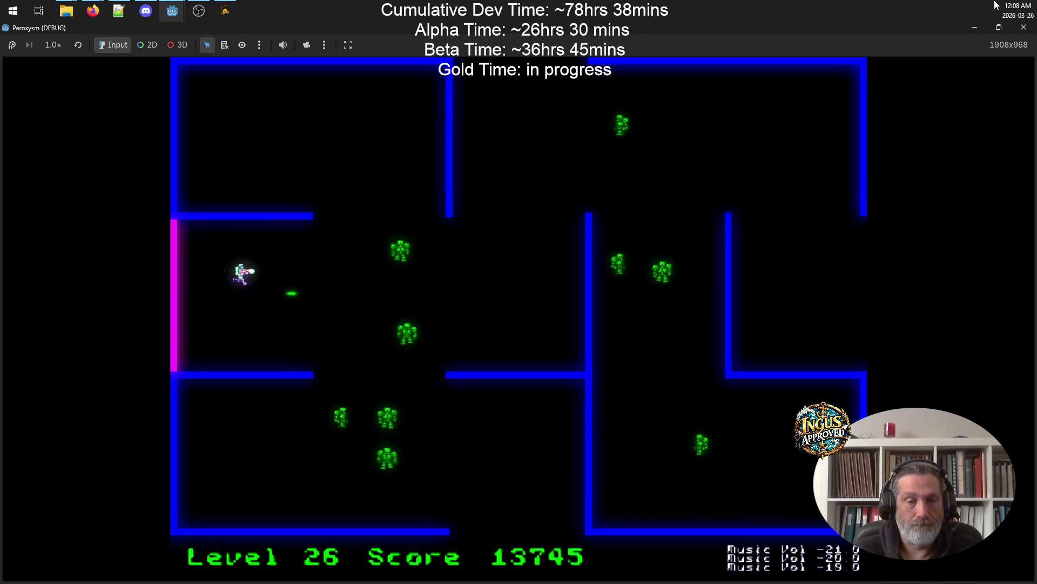
# - Fight into level 26's upper-left room, shooting robots and dodging incoming ones
pyautogui.press('Left')
pyautogui.press('Down')
pyautogui.press('Up')
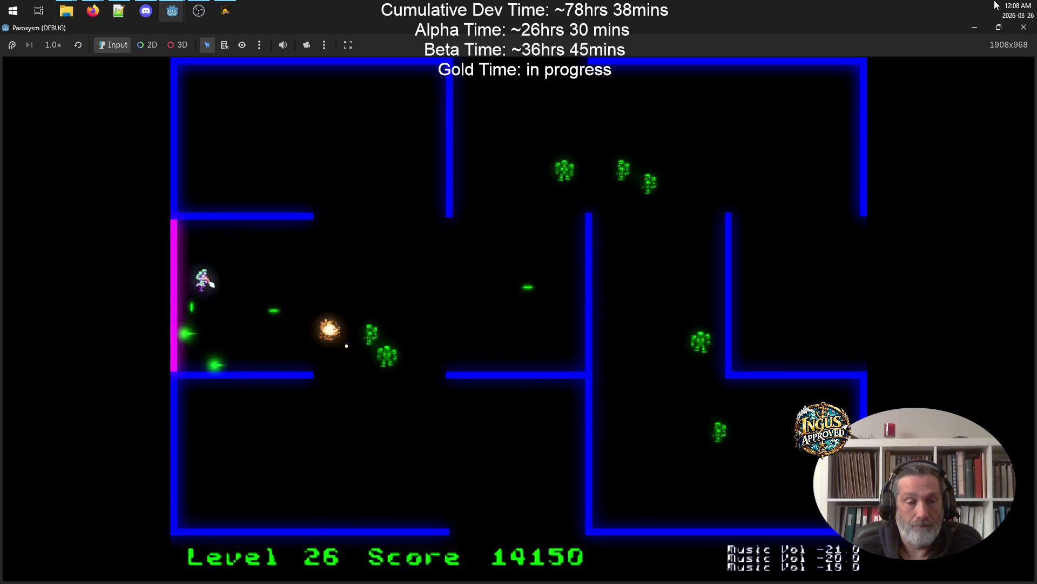
pyautogui.press('Up')
pyautogui.press('Right')
pyautogui.press('Left')
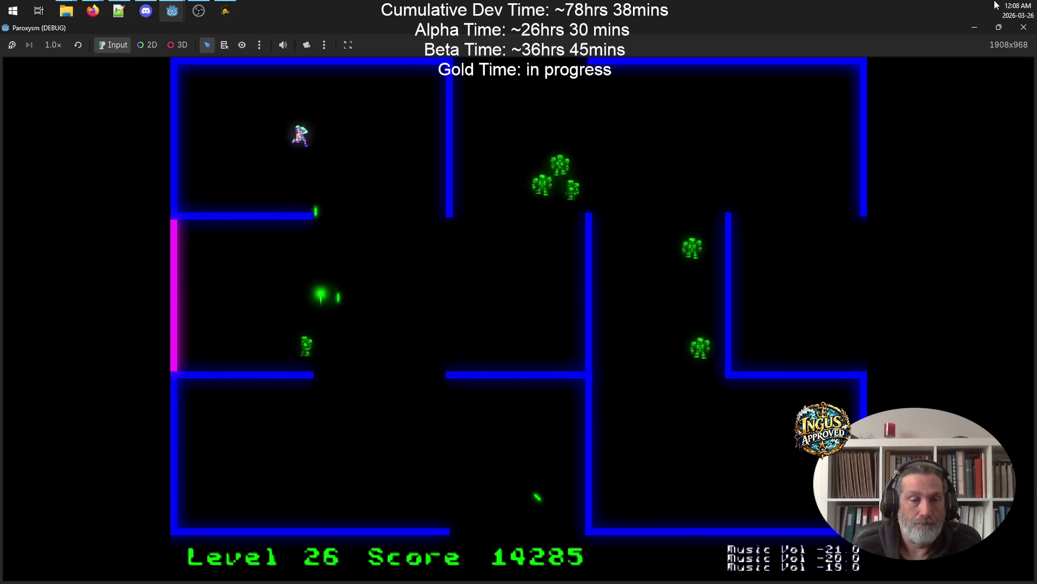
pyautogui.press('Right')
pyautogui.press('Down')
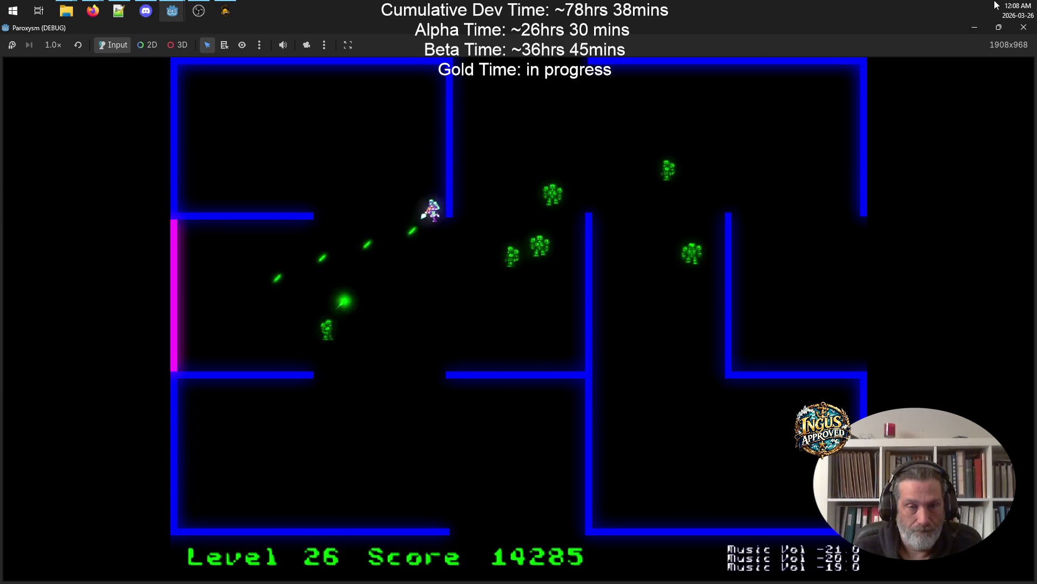
pyautogui.press('Left')
pyautogui.press('Up')
# - Sweep along the top and left wall, shooting the last level 26 robots
pyautogui.press('Left')
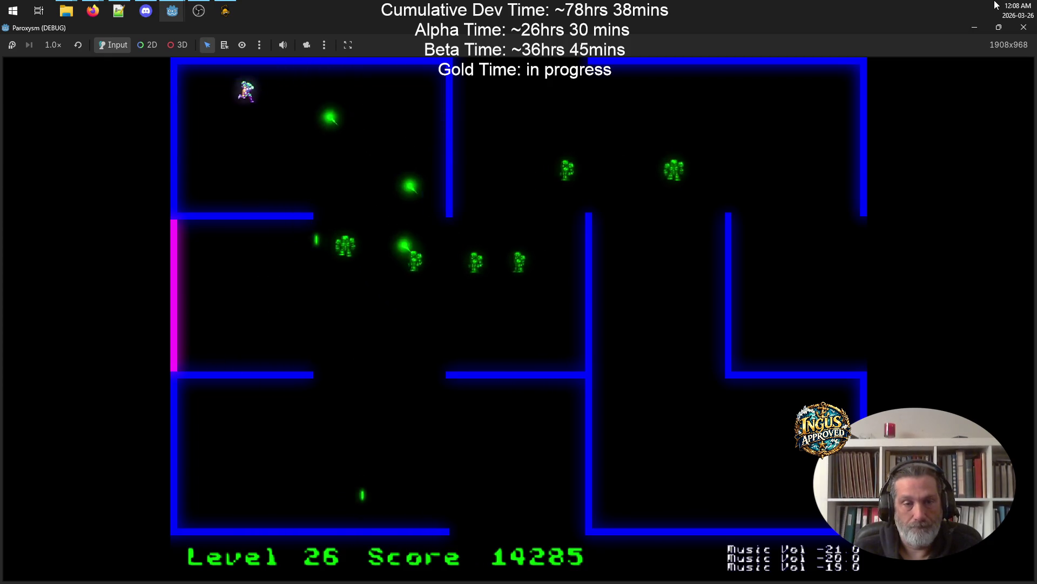
pyautogui.press('Down')
pyautogui.press('Up')
pyautogui.press('Up')
pyautogui.press('Right')
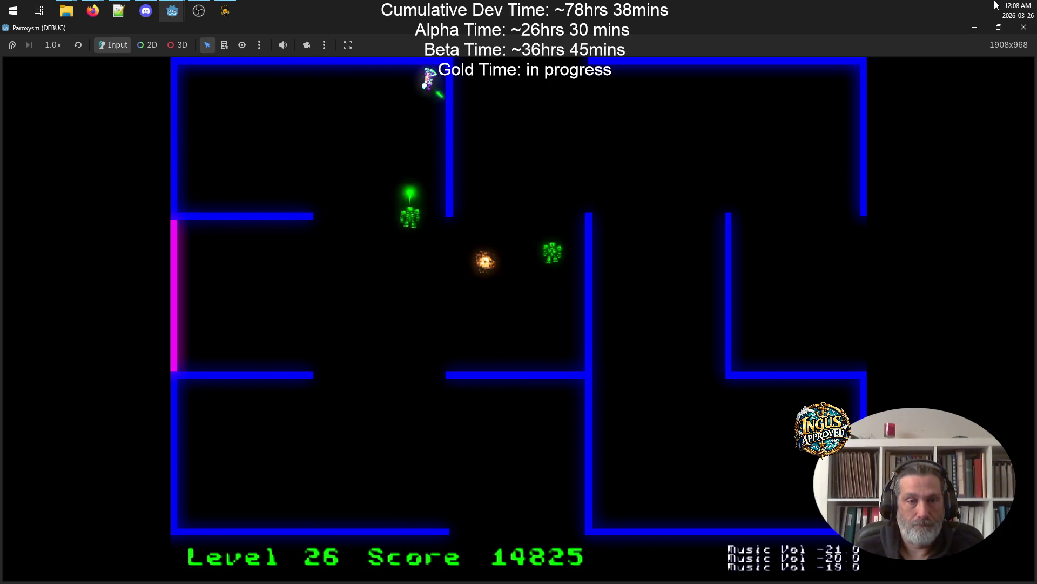
pyautogui.press('Down')
pyautogui.press('Right')
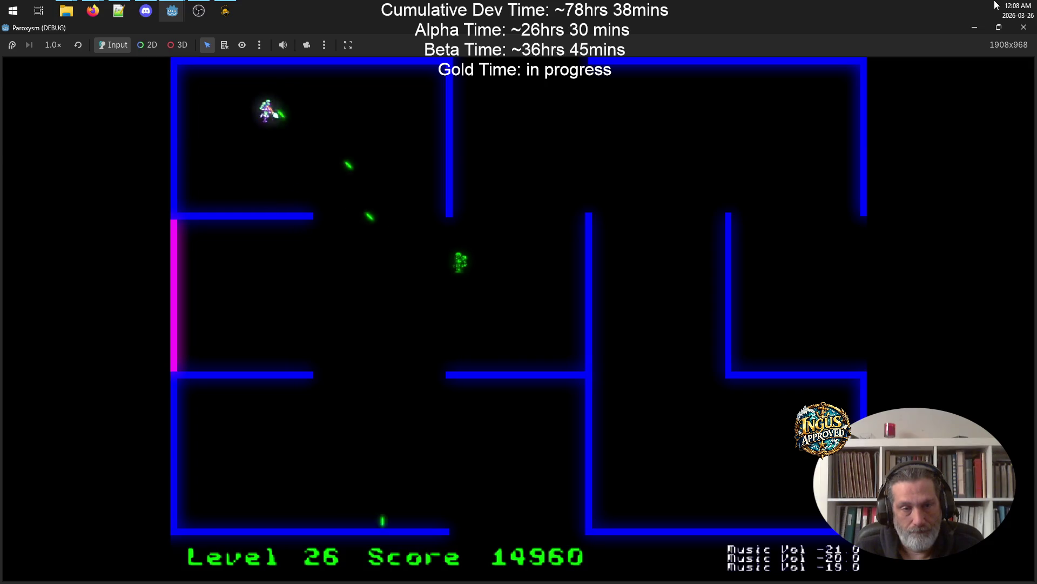
# - Cross the cleared maze, exit through the top gap, and start shooting in level 27
pyautogui.press('Down')
pyautogui.press('Right')
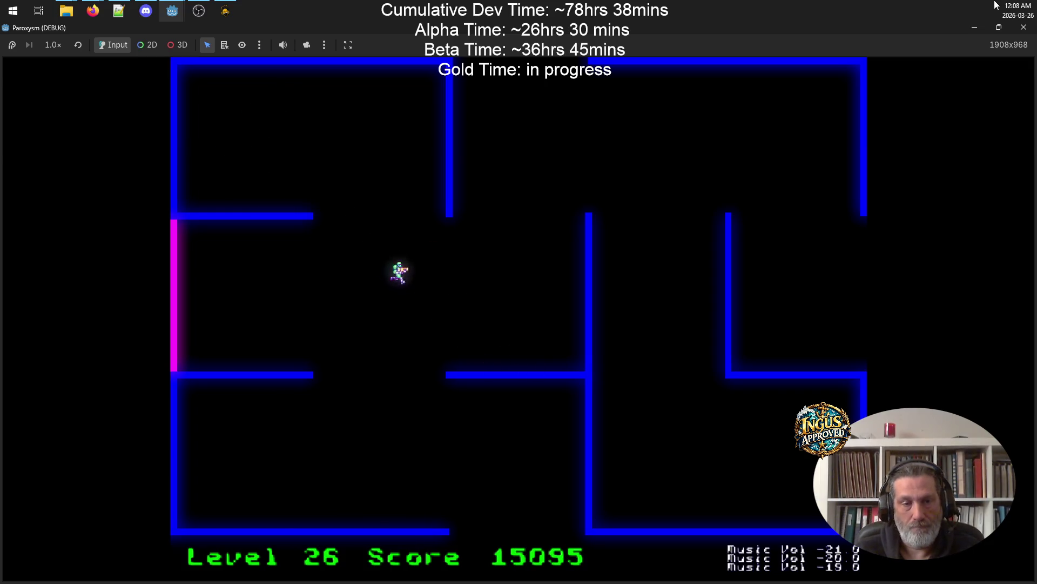
pyautogui.press('Up')
pyautogui.press('Right')
pyautogui.press('Up')
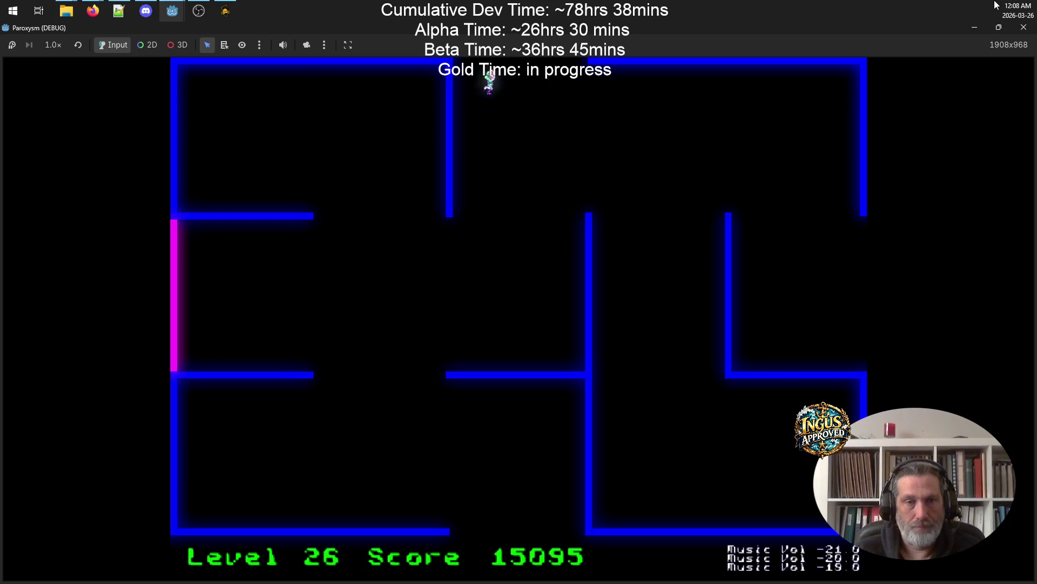
pyautogui.press('Up')
pyautogui.press('Left')
# - Shoot robots while moving up, down and left through the level 27 maze
pyautogui.press('Up')
pyautogui.press('Left')
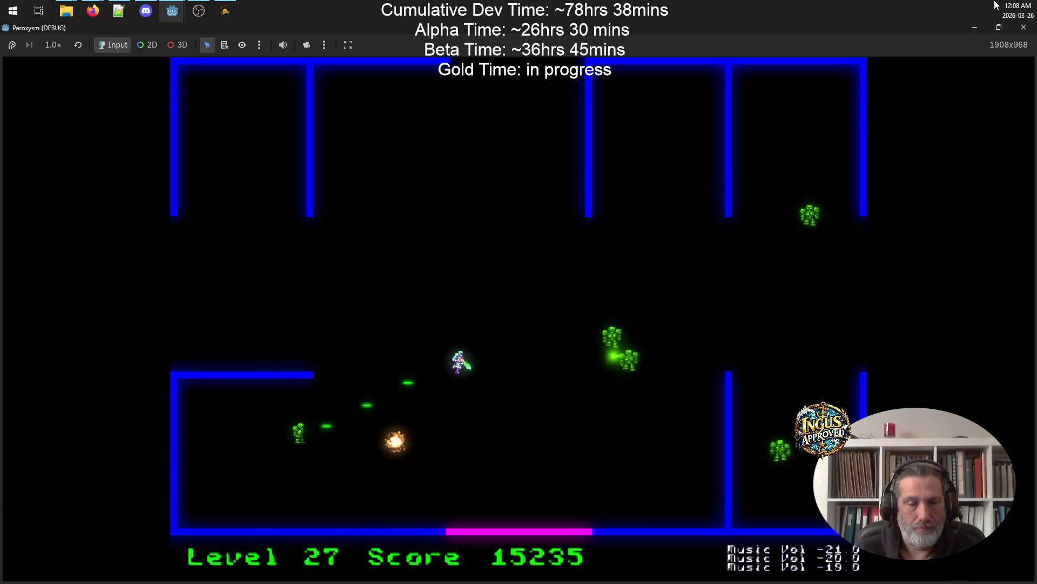
pyautogui.press('Up')
pyautogui.press('Down')
pyautogui.press('Left')
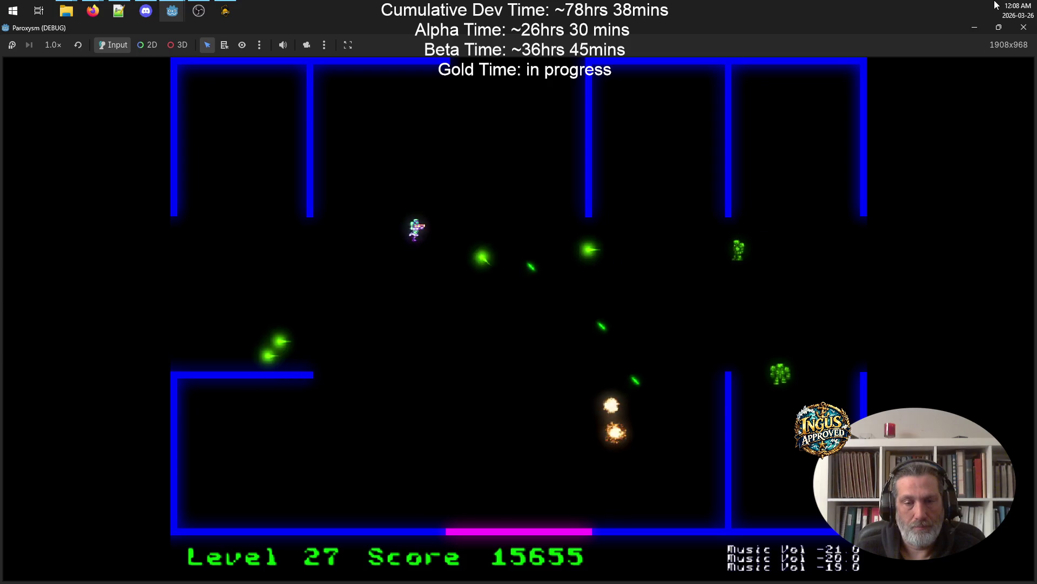
pyautogui.press('Down')
pyautogui.press('Down')
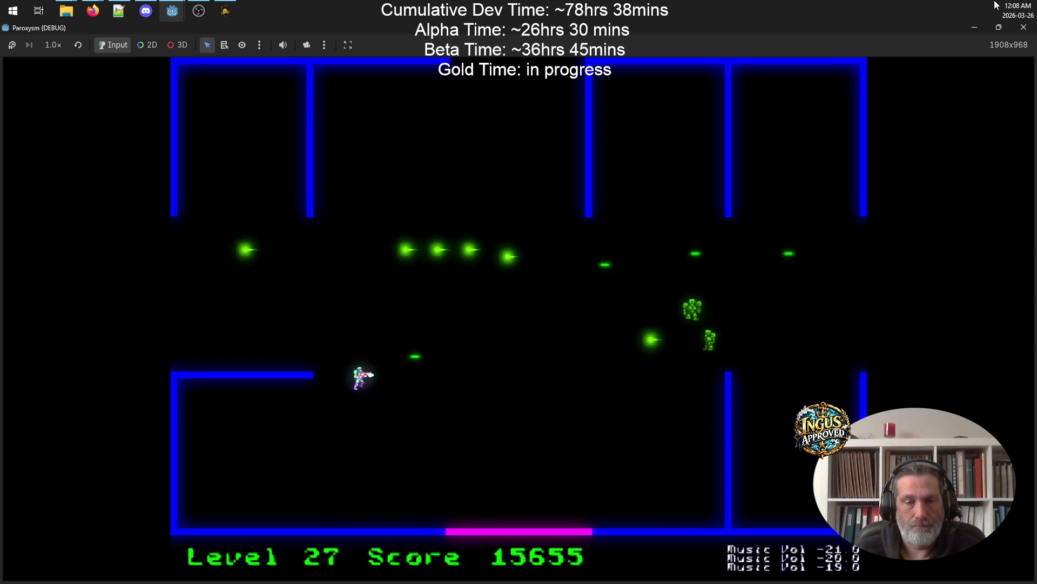
pyautogui.press('Down')
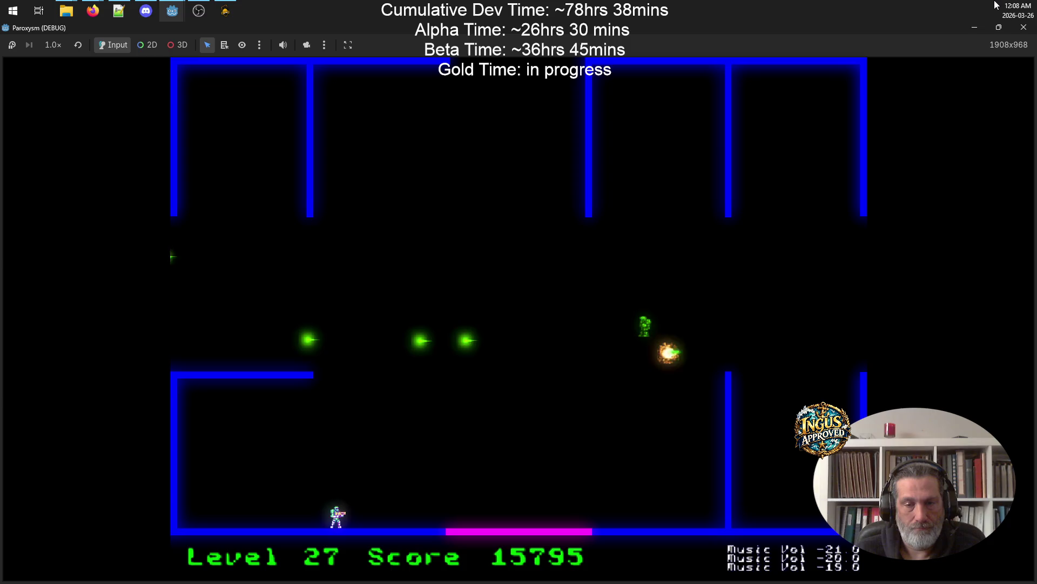
pyautogui.press('Up')
pyautogui.press('Right')
pyautogui.press('Up')
pyautogui.press('Left')
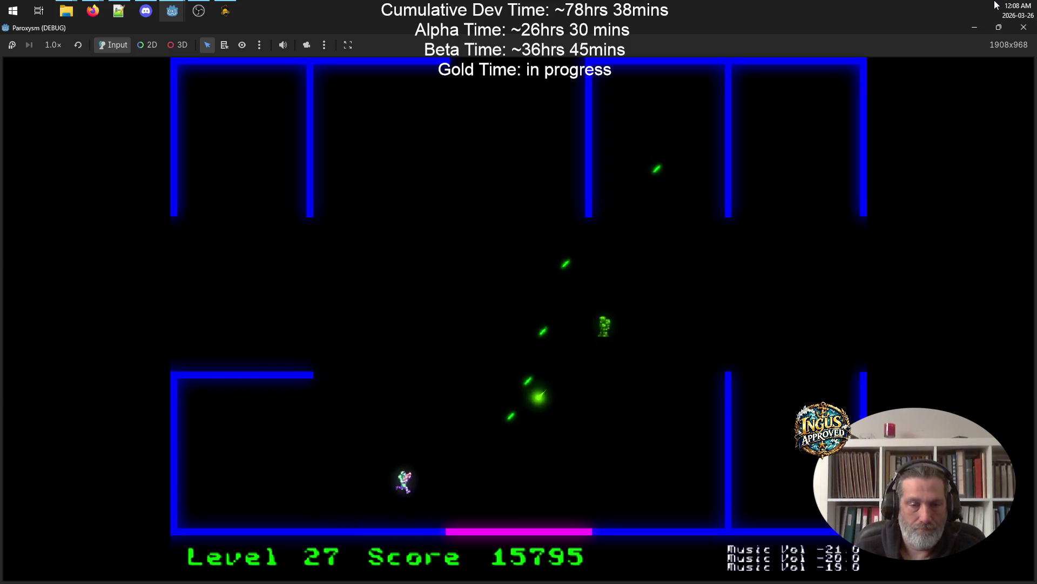
pyautogui.press('Up')
pyautogui.press('Left')
pyautogui.press('Left')
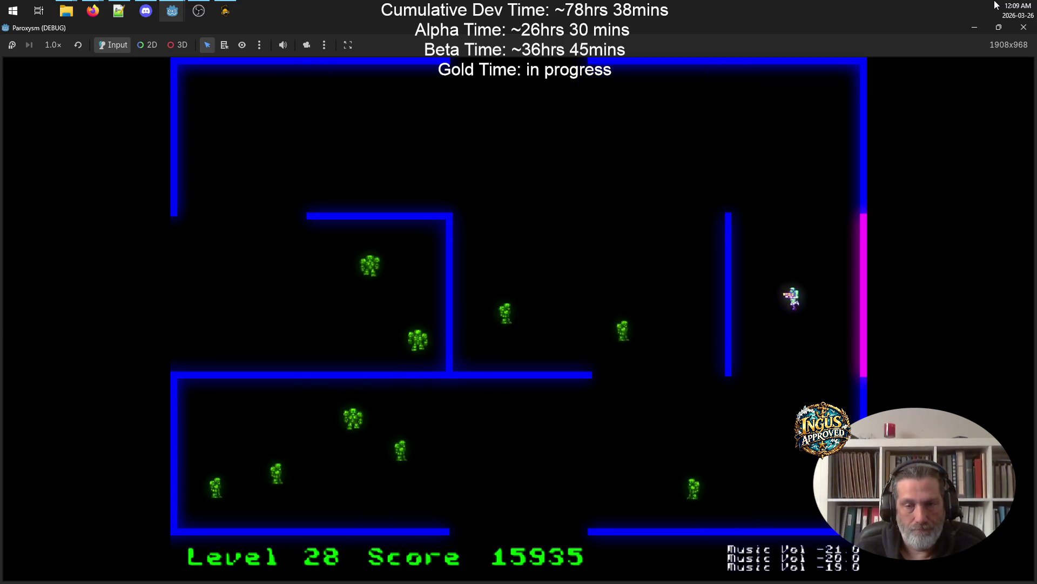
# - Dodge robot fire near the magenta wall and shoot robots while moving up
pyautogui.press('Down')
pyautogui.press('Left')
pyautogui.press('Up')
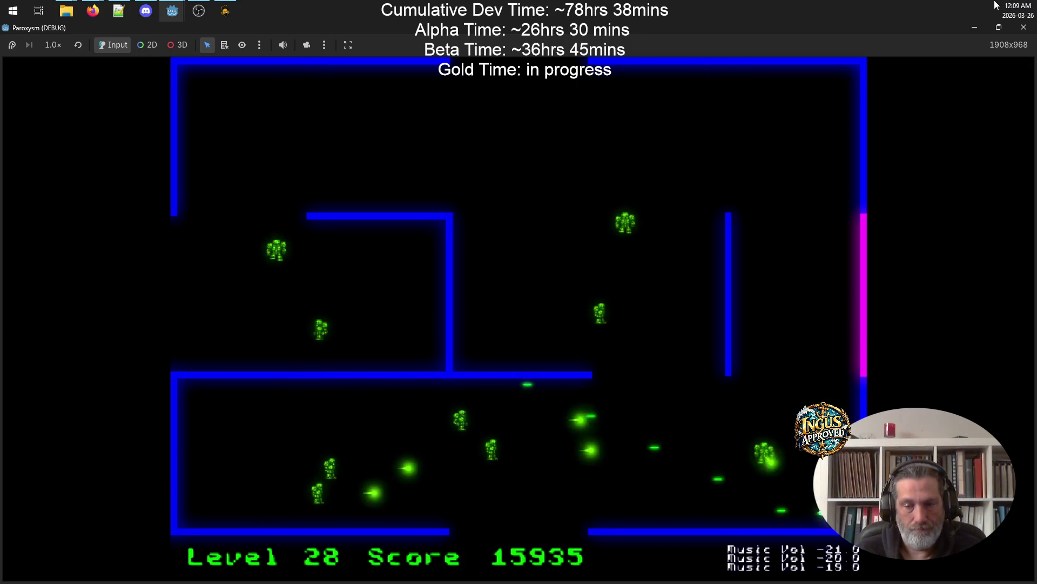
pyautogui.press('Right')
pyautogui.press('Up')
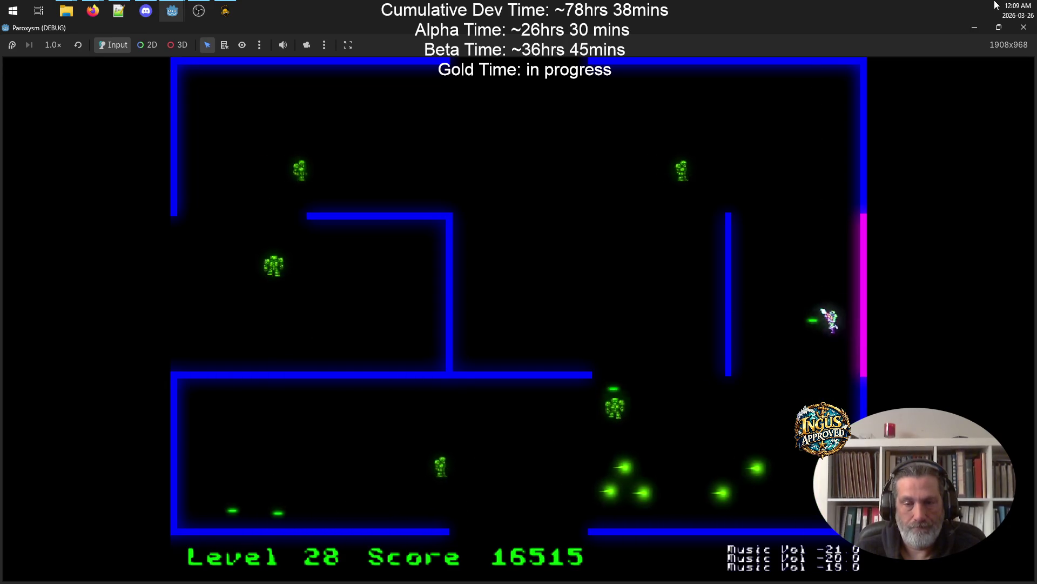
pyautogui.press('Up')
pyautogui.press('space')
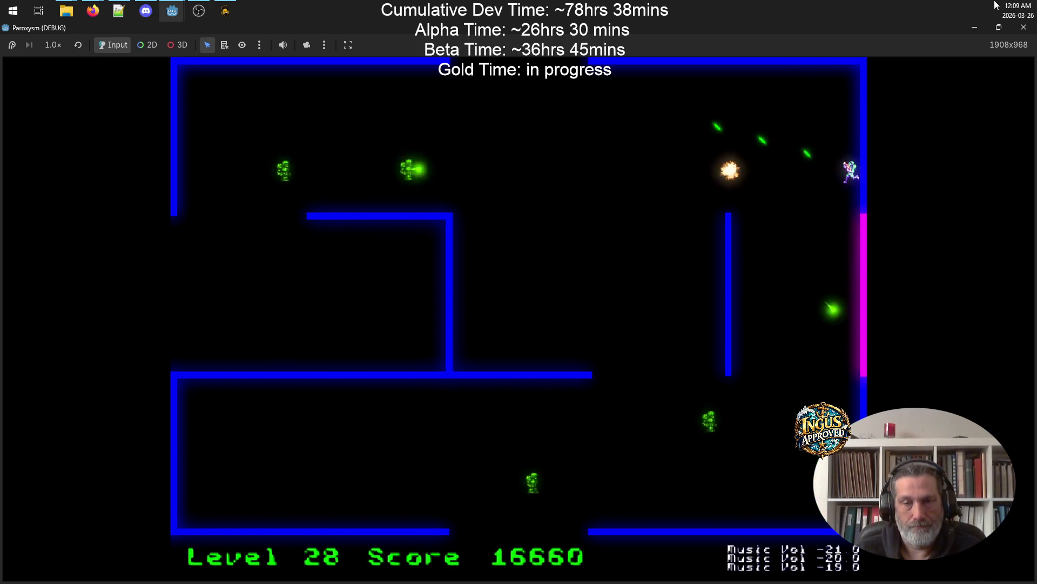
pyautogui.press('Up')
pyautogui.press('Left')
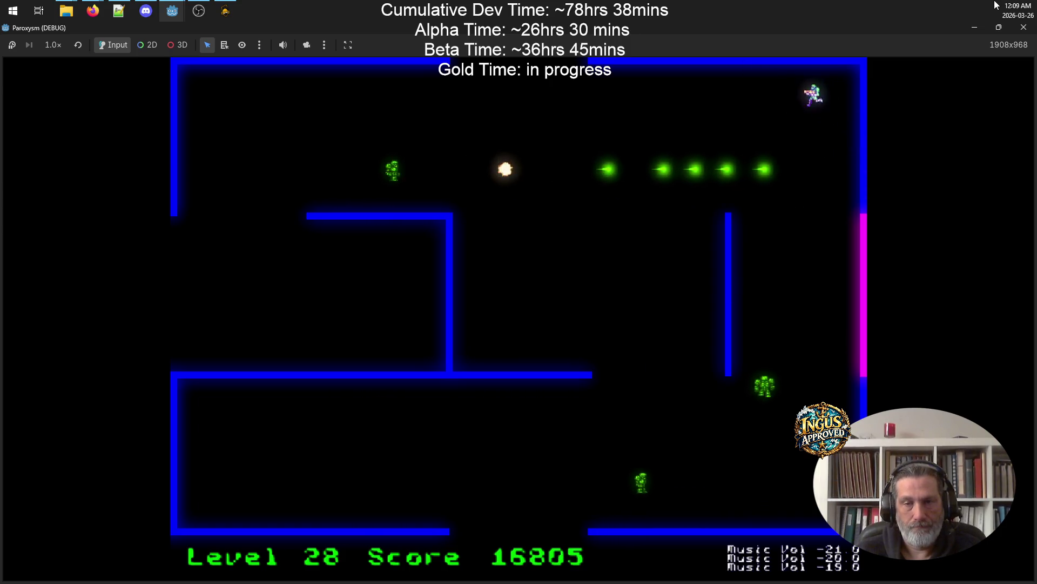
# - Clear the remaining robots along the right wall and exit the top gap into level 29
pyautogui.press('Right')
pyautogui.press('Right')
pyautogui.press('Down')
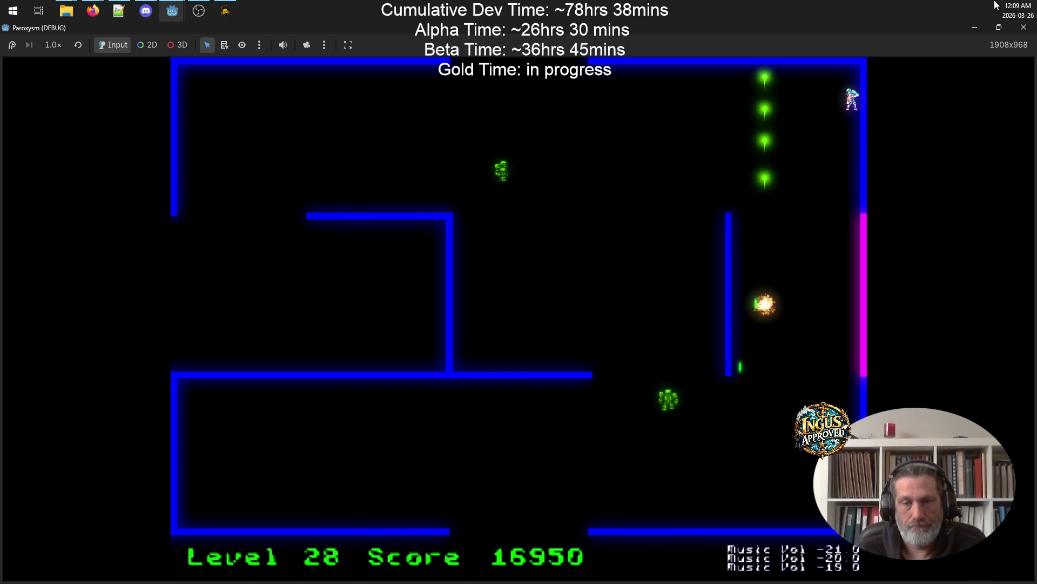
pyautogui.press('Down')
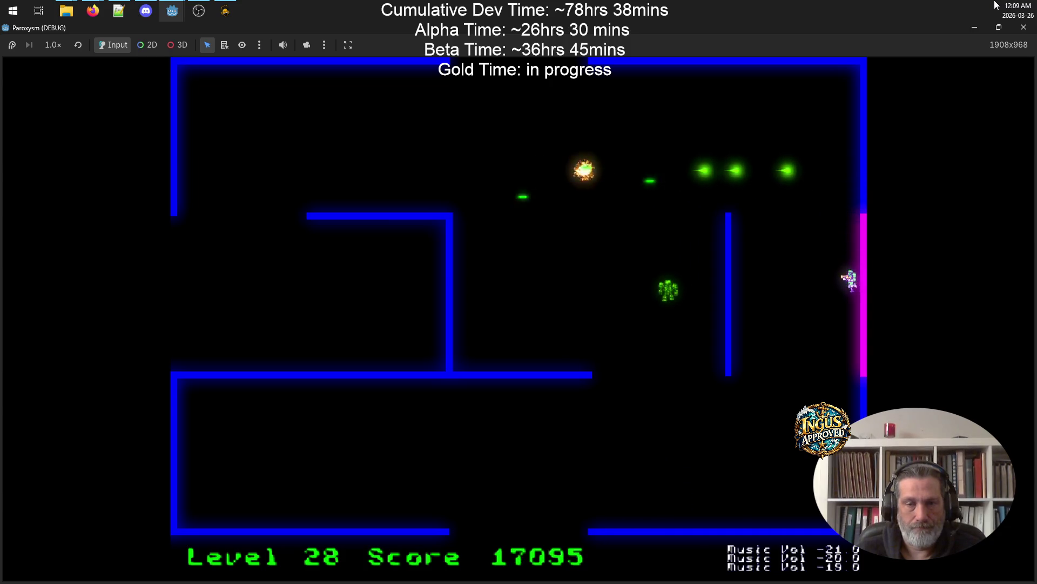
pyautogui.press('Left')
pyautogui.press('Up')
pyautogui.press('Right')
pyautogui.press('Up')
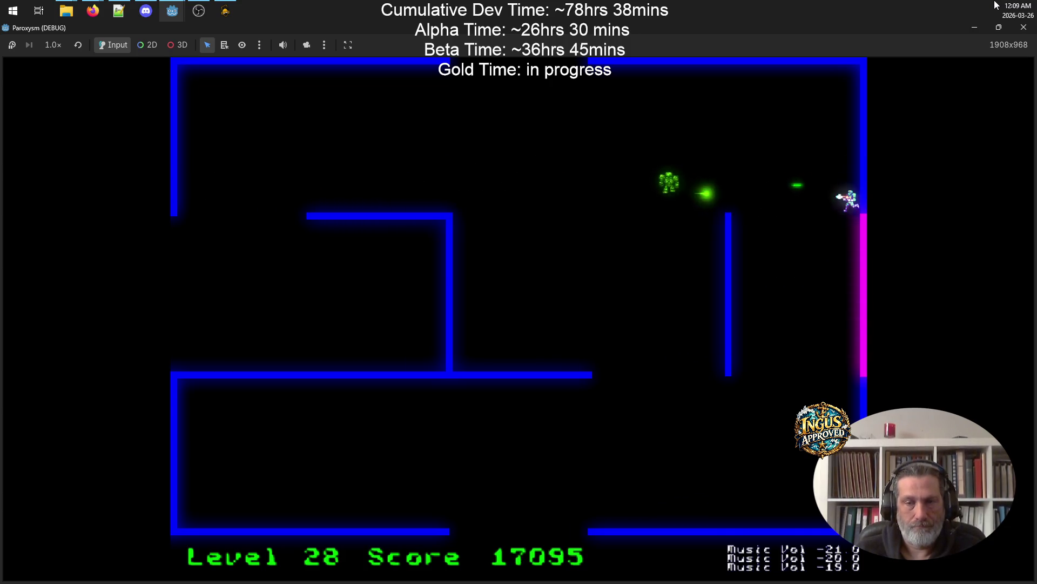
pyautogui.press('Left')
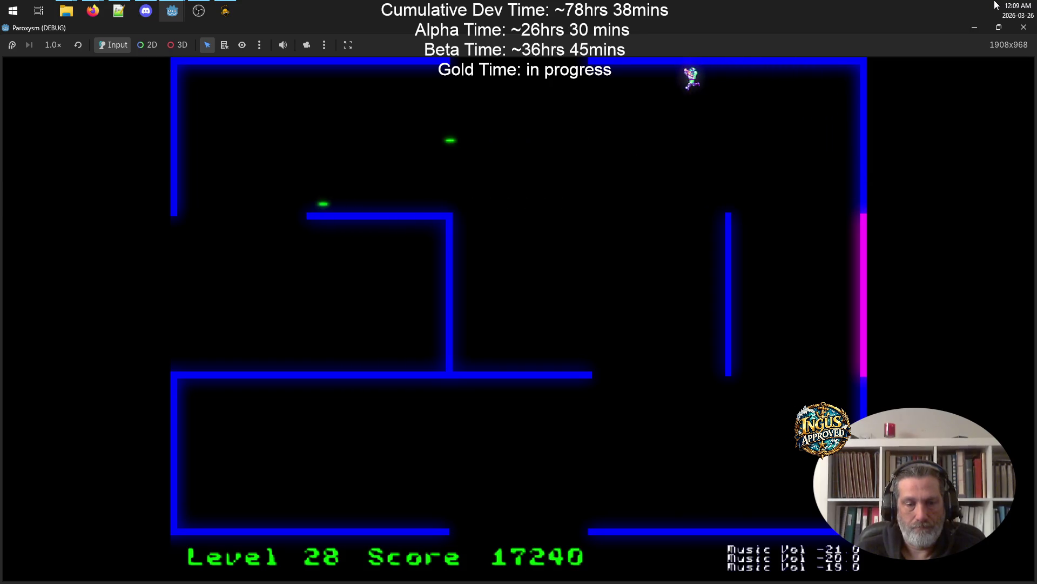
pyautogui.press('Up')
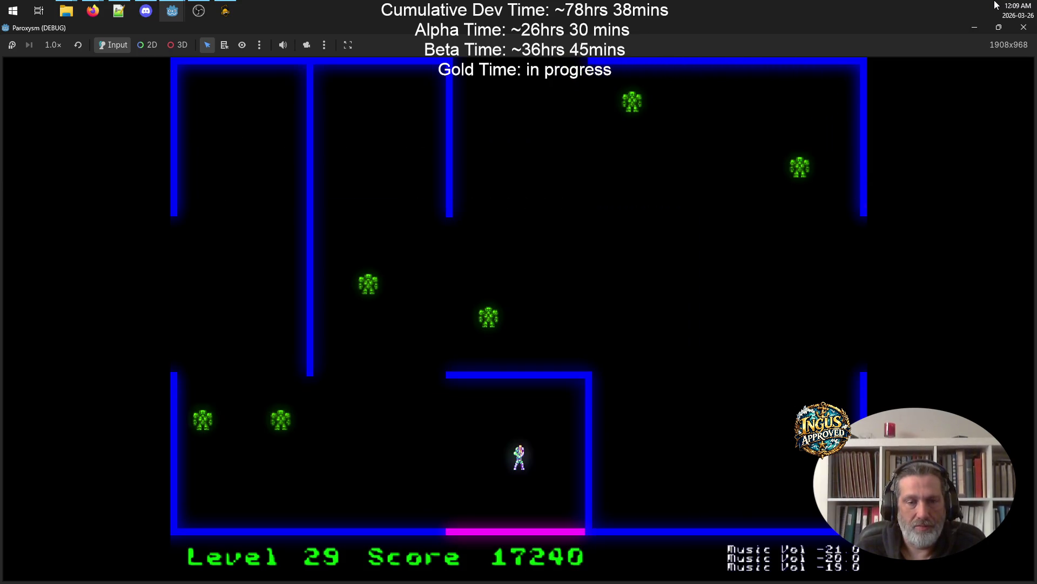
# - Clear robots around the level 29 start area and bottom wall, then run to the left corridor
pyautogui.press('Left')
pyautogui.press('Up')
pyautogui.press('space')
pyautogui.press('Right')
pyautogui.press('Down')
pyautogui.press('Down')
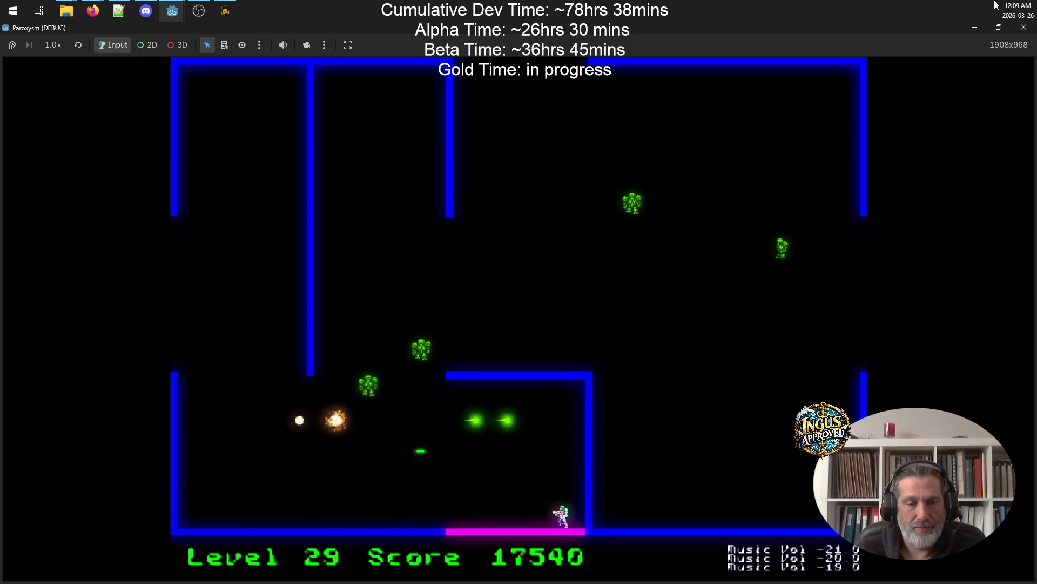
pyautogui.press('Left')
pyautogui.press('space')
pyautogui.press('Up')
pyautogui.press('Left')
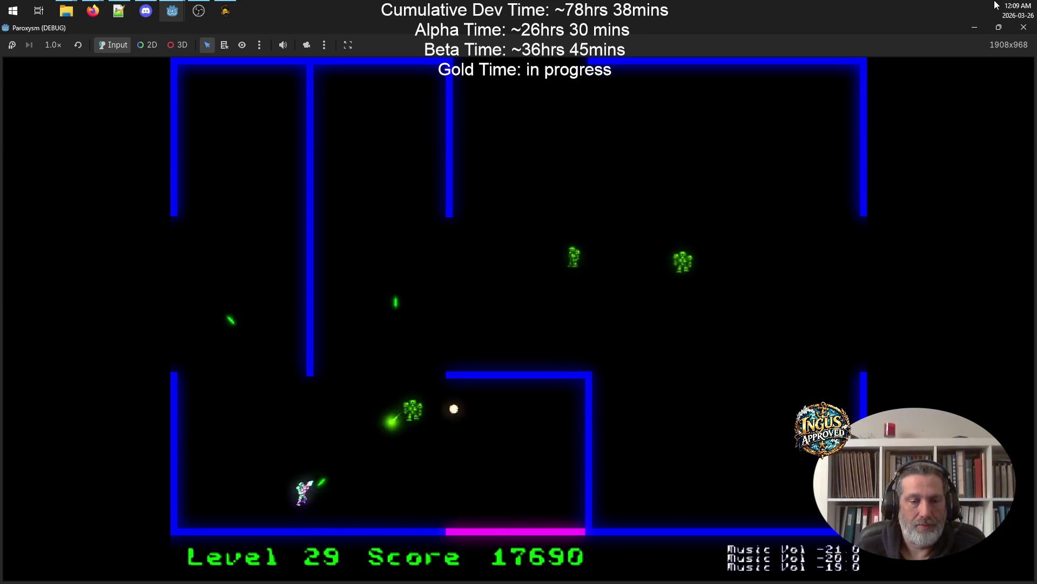
pyautogui.press('space')
# - Shoot robots along the bottom wall and move up toward the upper-left corridor
pyautogui.press('Right')
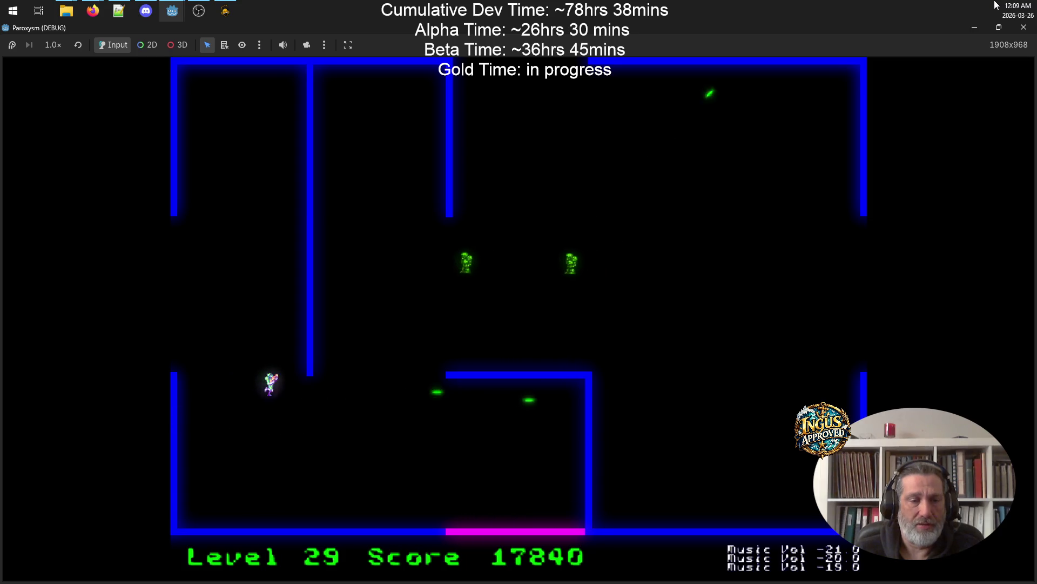
pyautogui.press('Down')
pyautogui.press('space')
pyautogui.press('Left')
pyautogui.press('space')
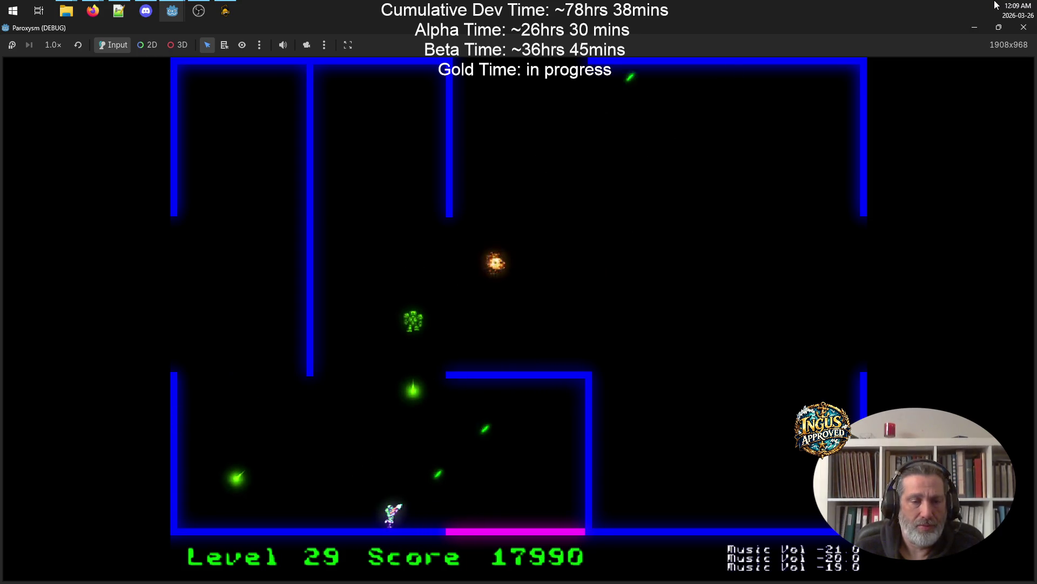
pyautogui.press('Up')
pyautogui.press('Up')
pyautogui.press('space')
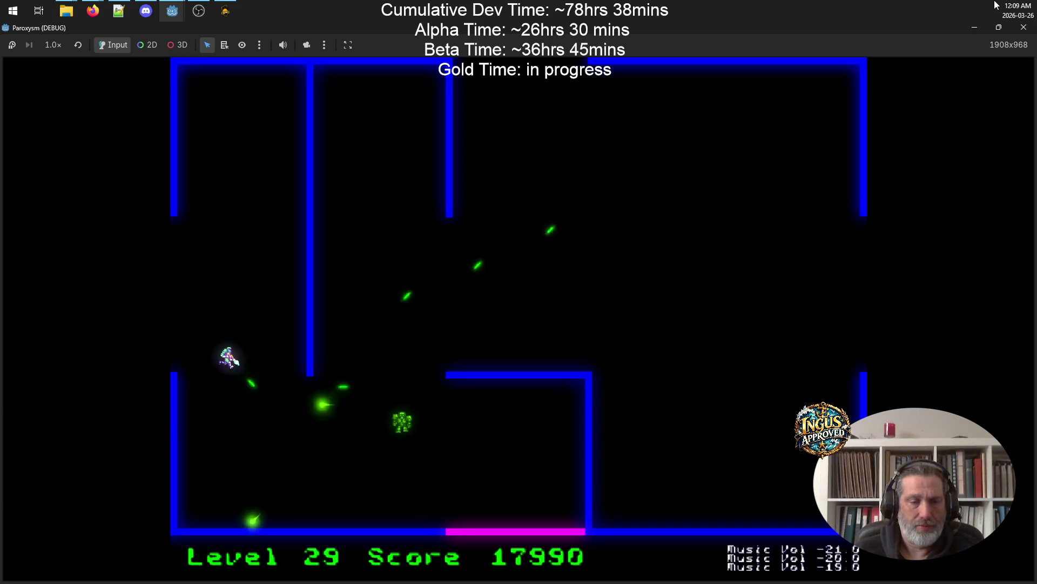
pyautogui.press('Right')
# - Shoot the enemy in the left corridor and head down-left to the exit
pyautogui.press('Left')
pyautogui.press('Right')
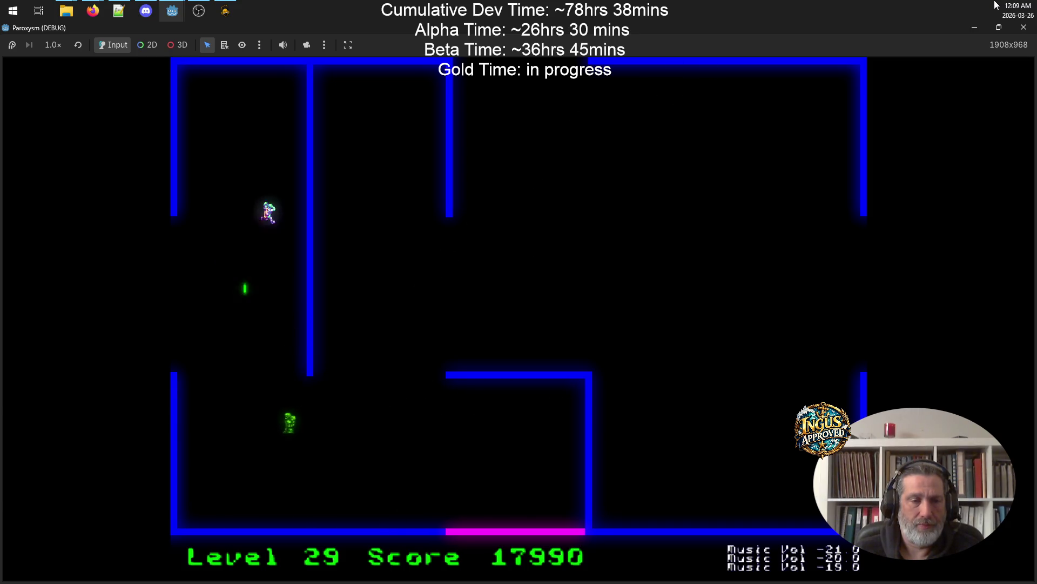
pyautogui.press('space')
pyautogui.press('Left')
pyautogui.press('Down')
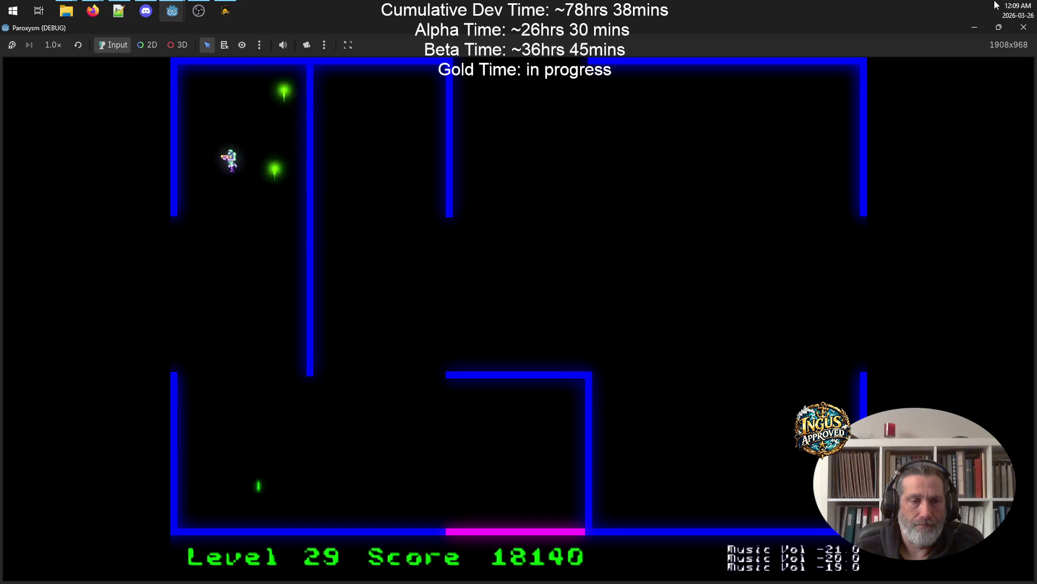
pyautogui.press('Left')
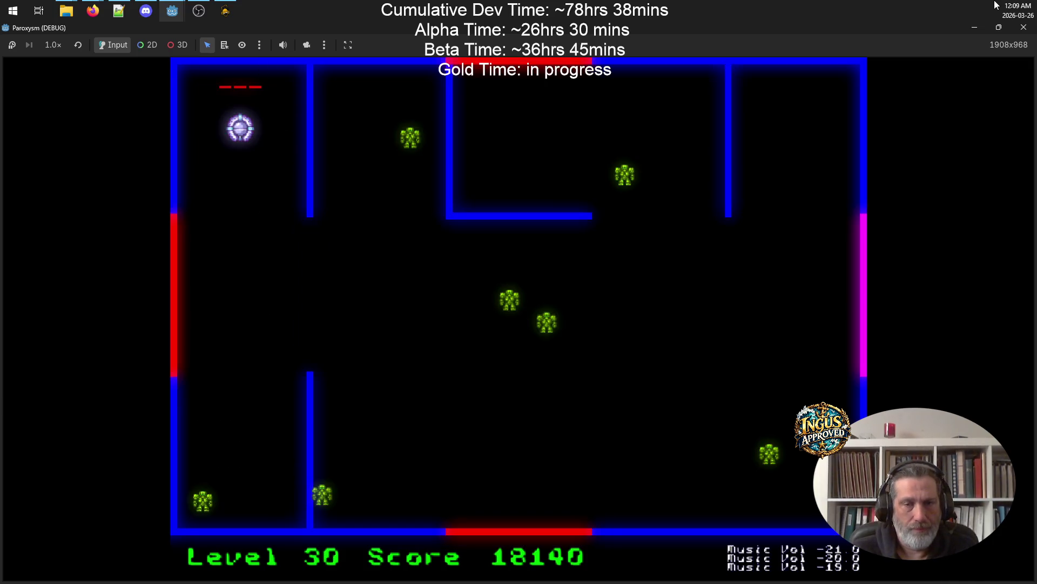
# - Enter level 30 and shoot enemies from the top-right area
pyautogui.press('Left')
pyautogui.press('Up')
pyautogui.press('space')
pyautogui.press('Up')
pyautogui.press('space')
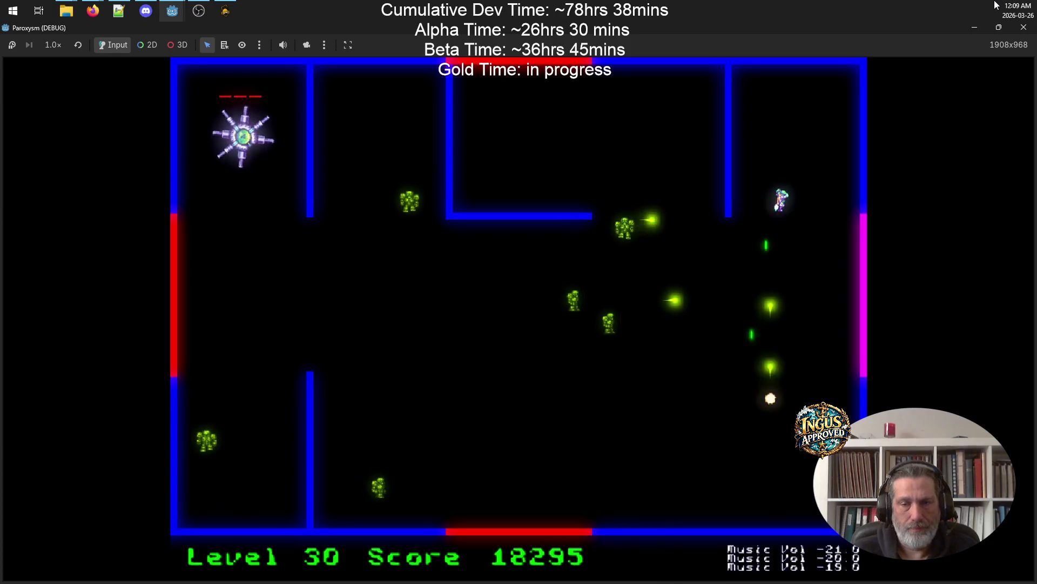
pyautogui.press('Right')
pyautogui.press('Left')
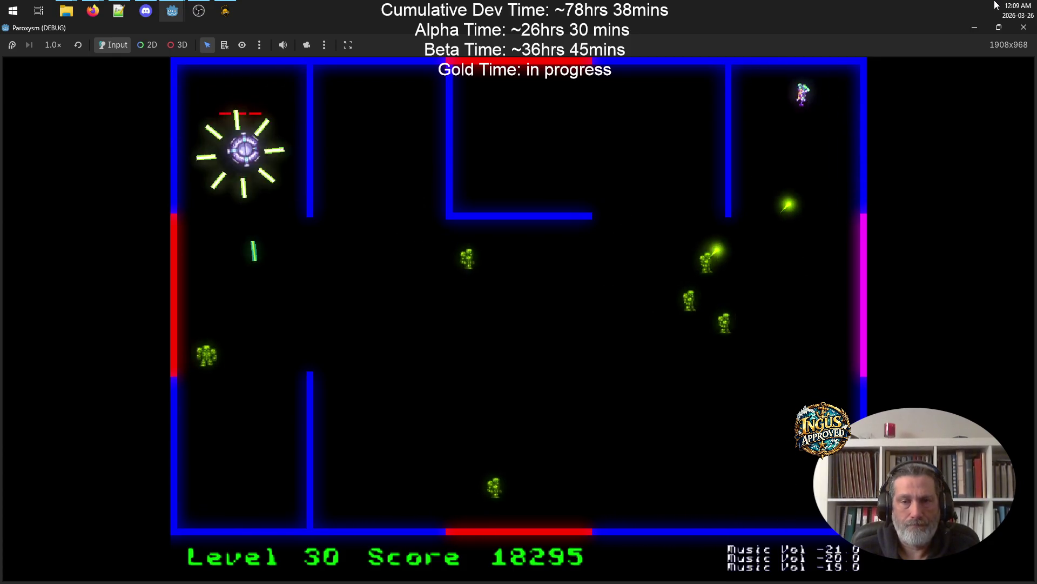
pyautogui.press('space')
pyautogui.press('Right')
pyautogui.press('Right')
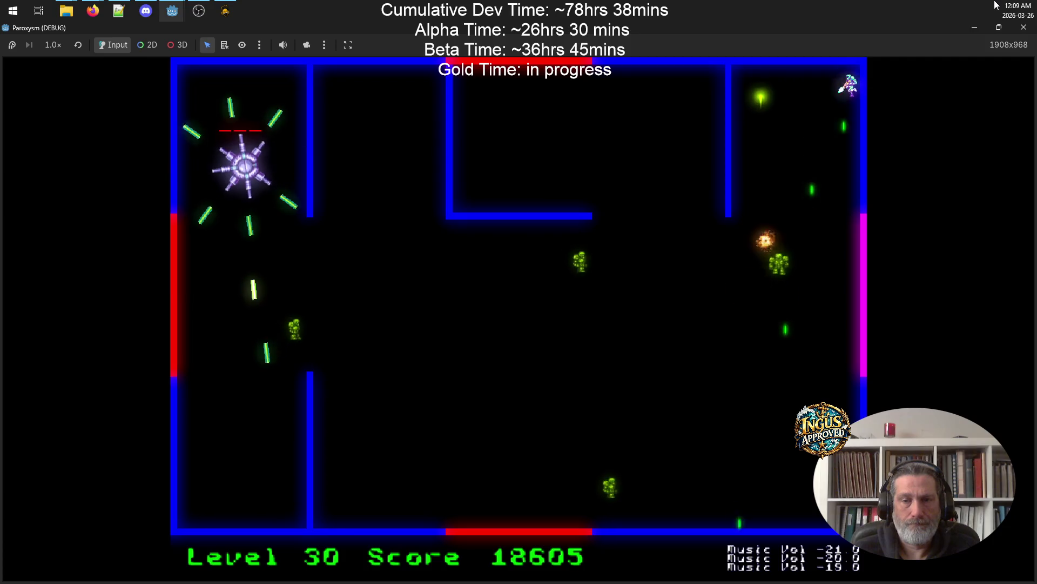
pyautogui.press('Down')
pyautogui.press('Left')
pyautogui.press('Right')
pyautogui.press('Right')
# - Run up and down the right wall shooting the remaining level 30 enemies
pyautogui.press('Down')
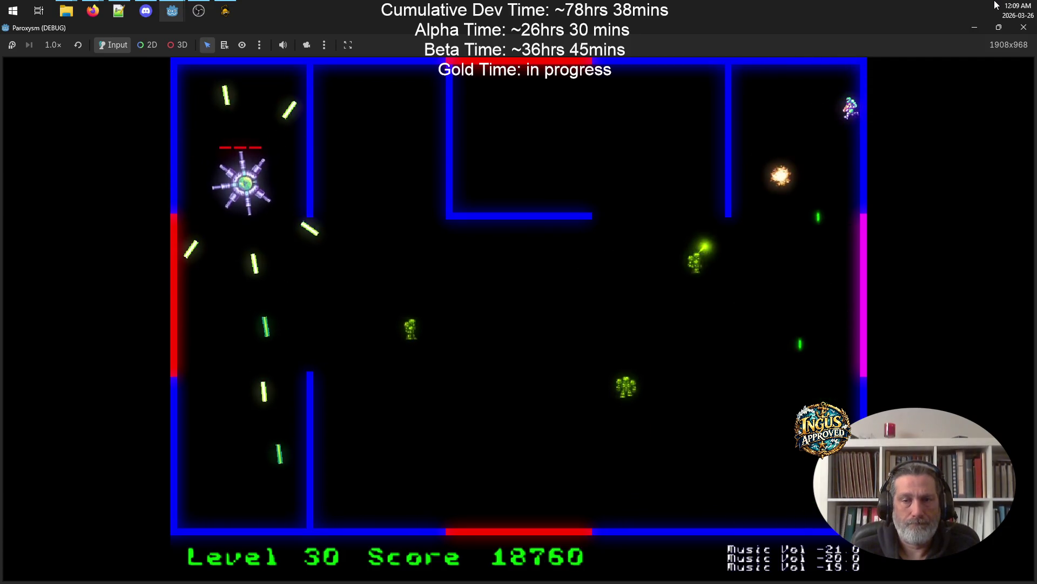
pyautogui.press('Down')
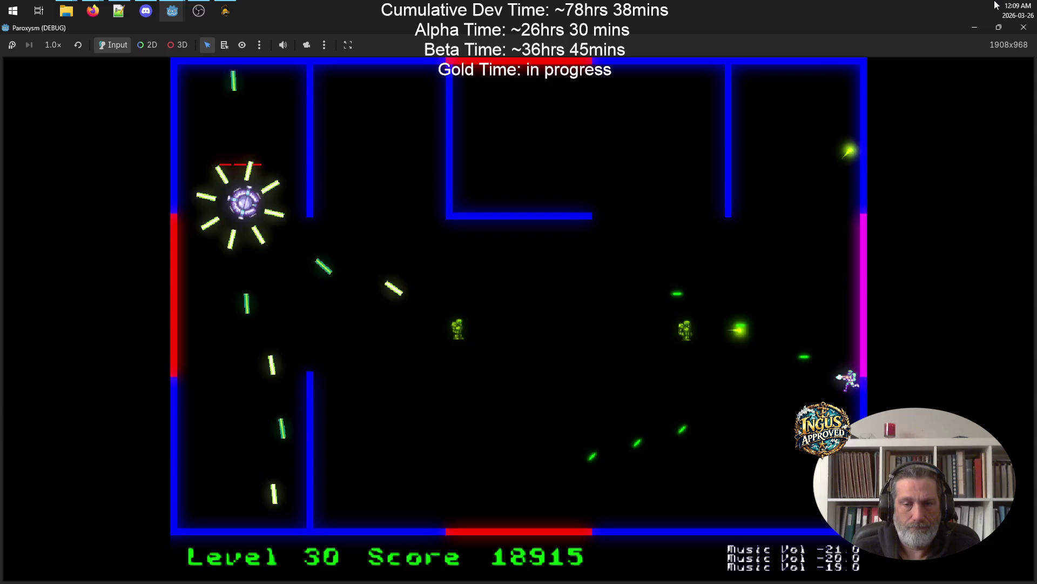
pyautogui.press('Left')
pyautogui.press('Up')
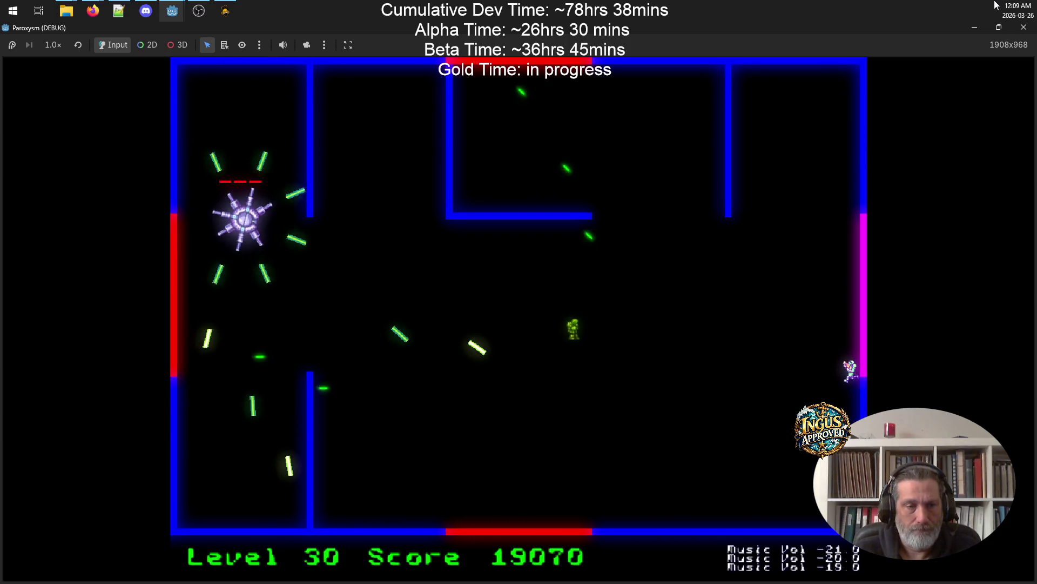
pyautogui.press('Down')
pyautogui.press('Left')
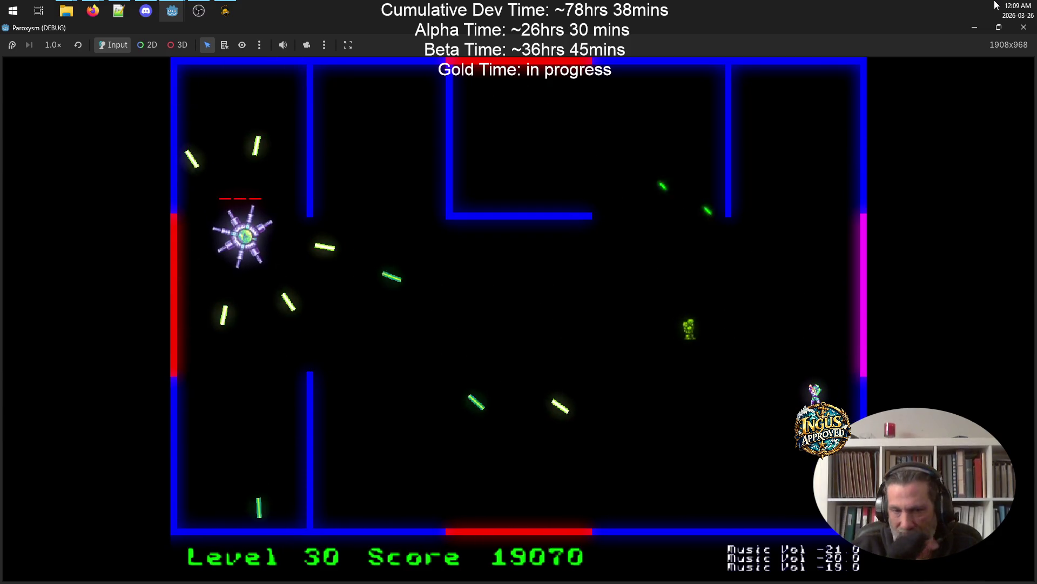
pyautogui.press('Right')
pyautogui.press('Up')
pyautogui.press('Down')
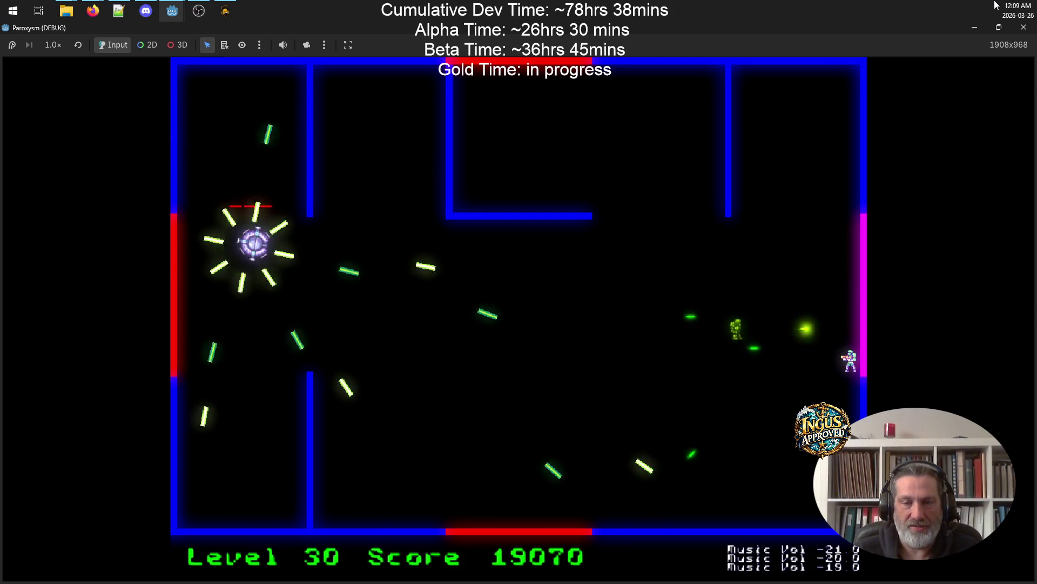
pyautogui.press('Left')
pyautogui.press('Left')
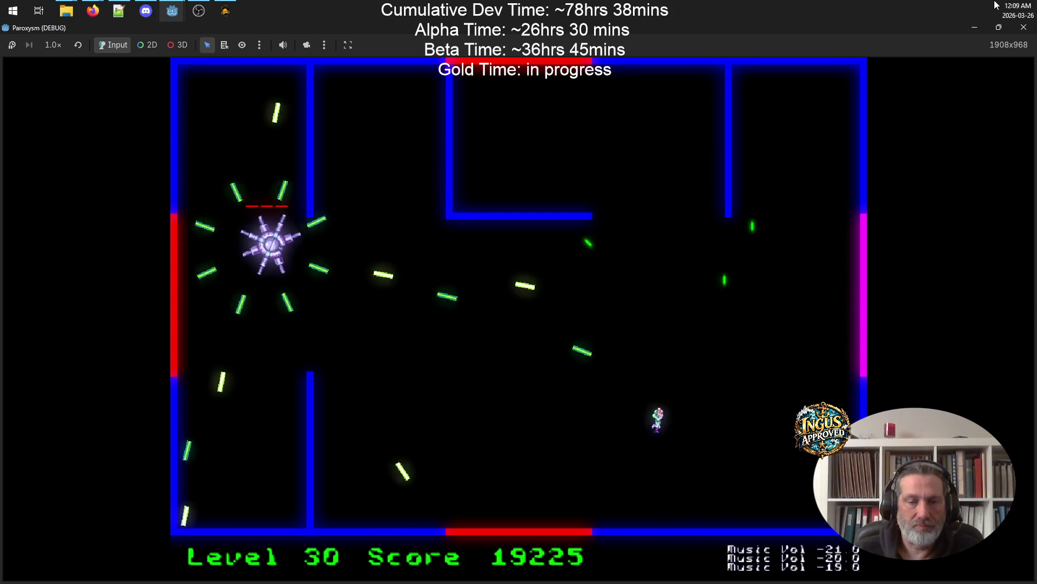
# - Dodge the boss's bars until the ship dies, then continue to Credits and quit
pyautogui.press('Up')
pyautogui.press('Up')
pyautogui.press('Right')
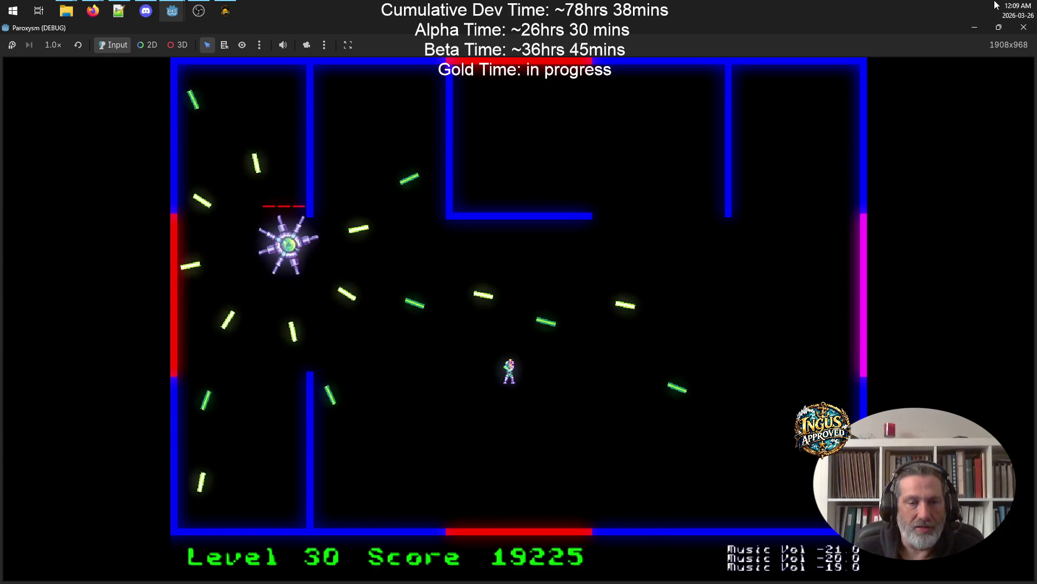
pyautogui.press('Up')
pyautogui.press('Right')
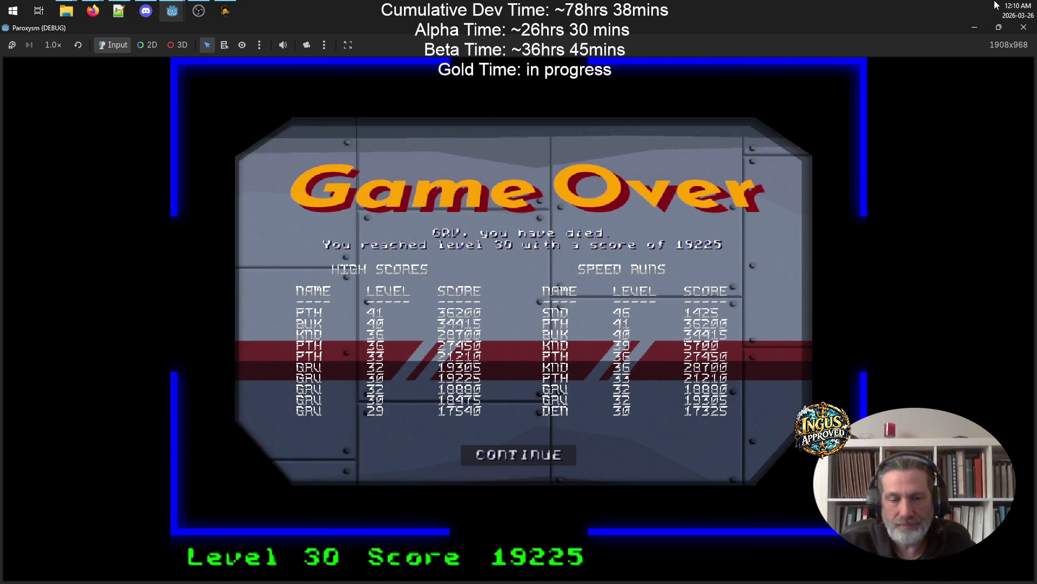
pyautogui.click(517, 456)
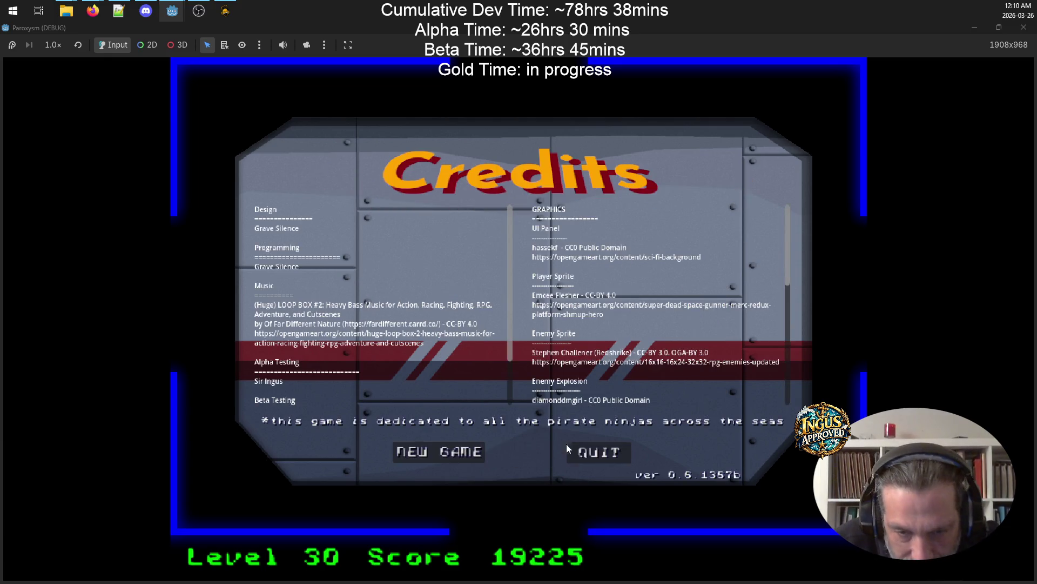
pyautogui.click(611, 453)
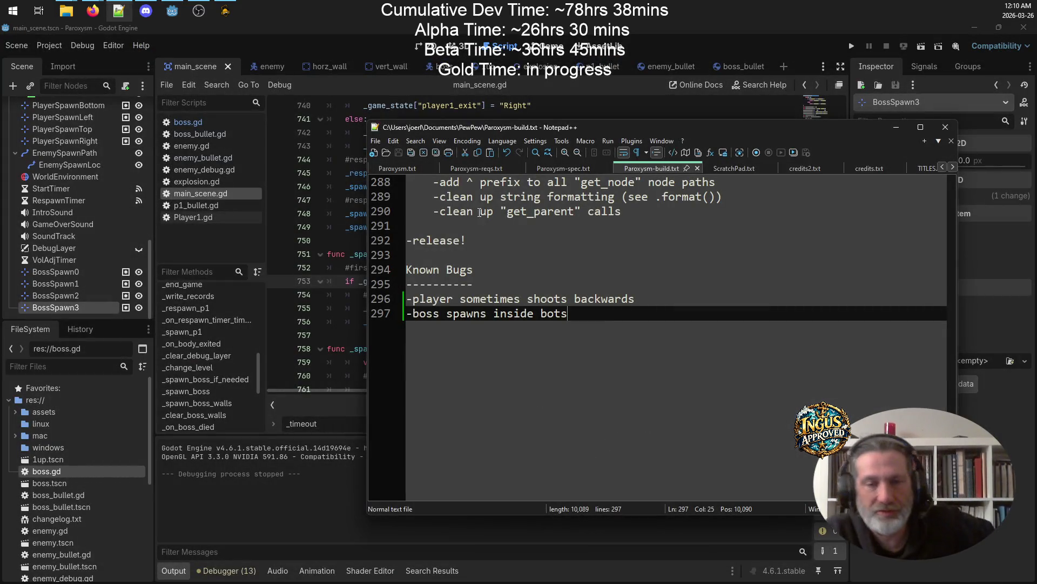
# - Bring the Godot editor to the front and switch to the boss scene tab
pyautogui.click(649, 110)
pyautogui.scroll(5, 652, 178)
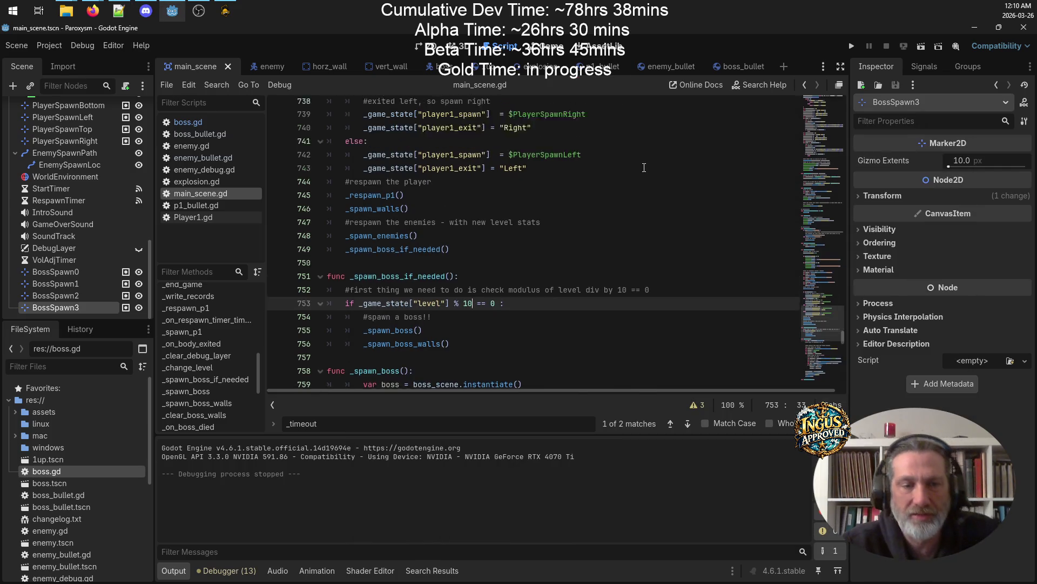
pyautogui.scroll(8, 652, 178)
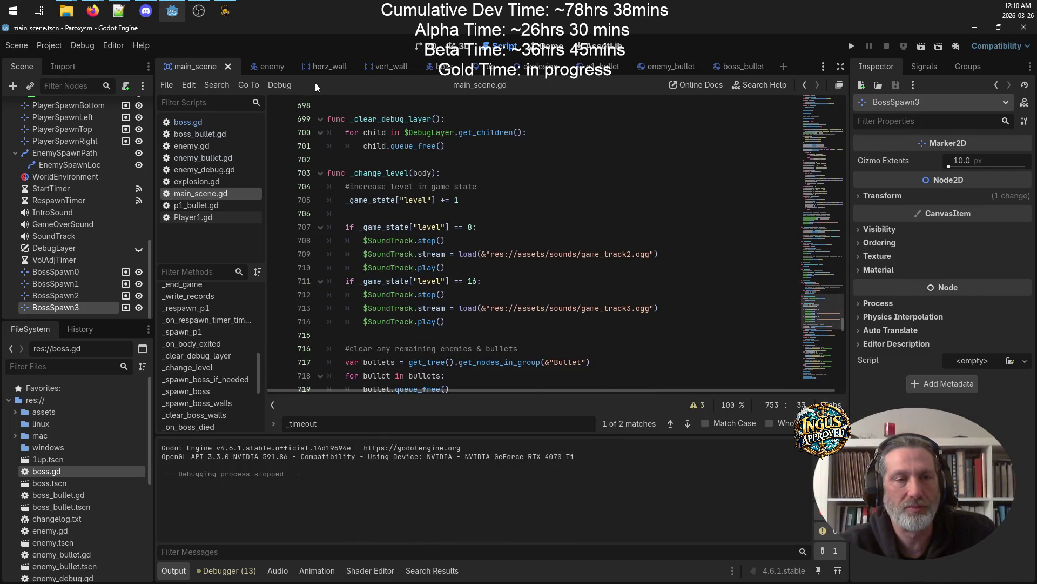
pyautogui.scroll(3, 345, 135)
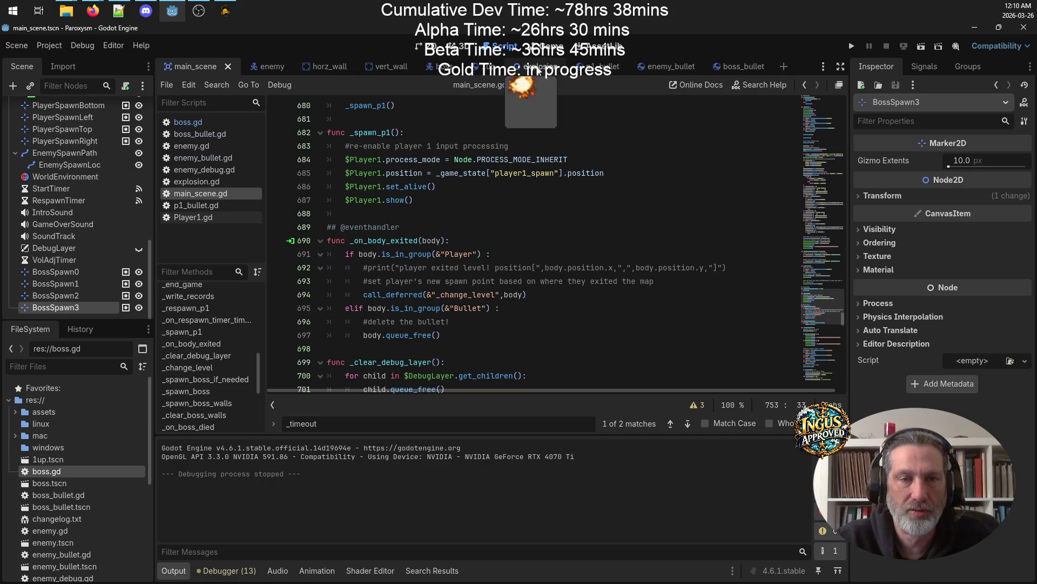
pyautogui.click(429, 65)
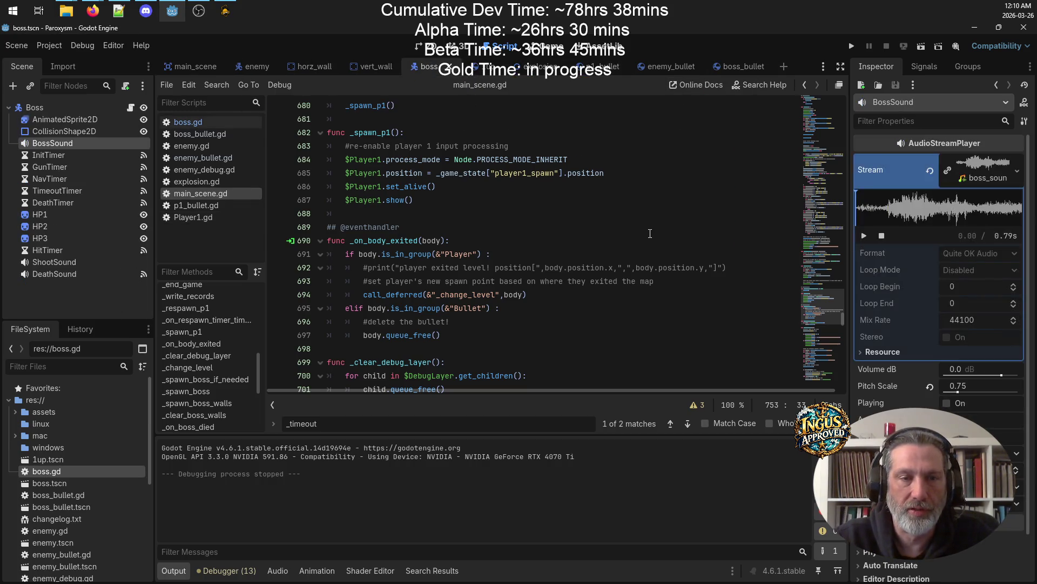
# - Open boss.gd and go to DEFAULT_BOSS_BULLET_SPEED at the top of the file
pyautogui.scroll(6, 650, 233)
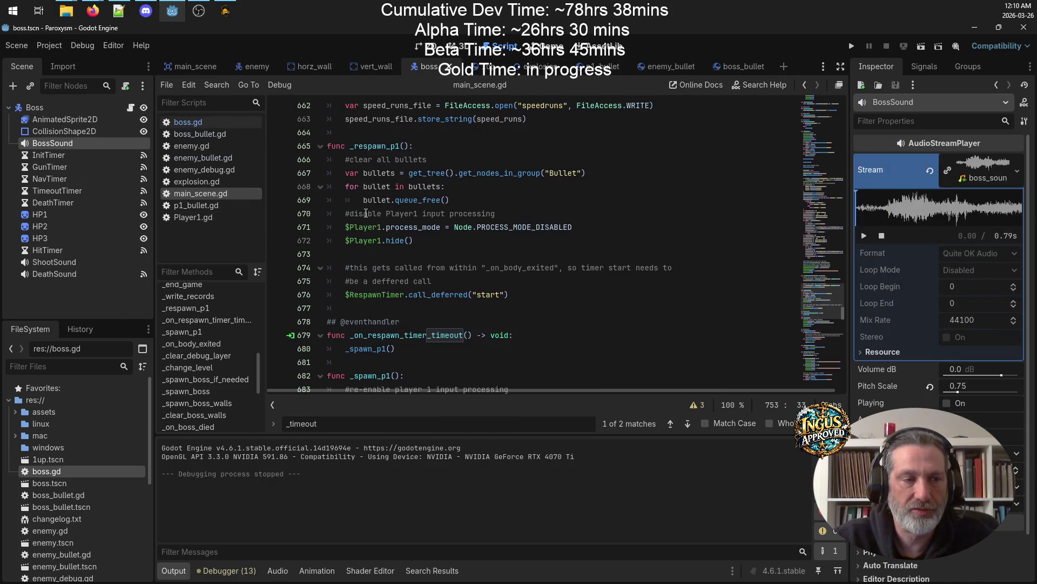
pyautogui.click(205, 124)
pyautogui.scroll(15, 537, 213)
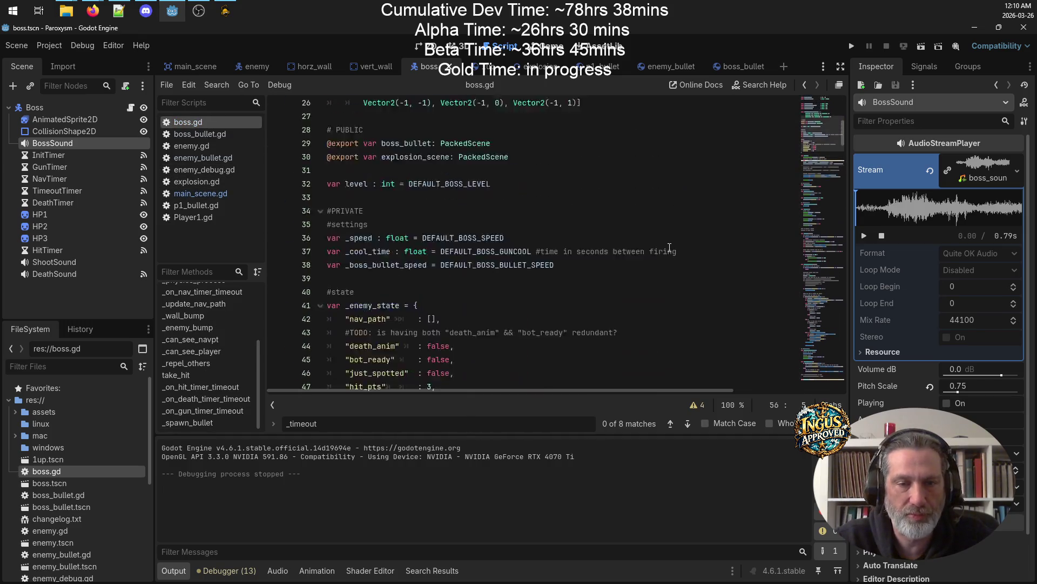
pyautogui.scroll(8, 669, 247)
pyautogui.click(544, 187)
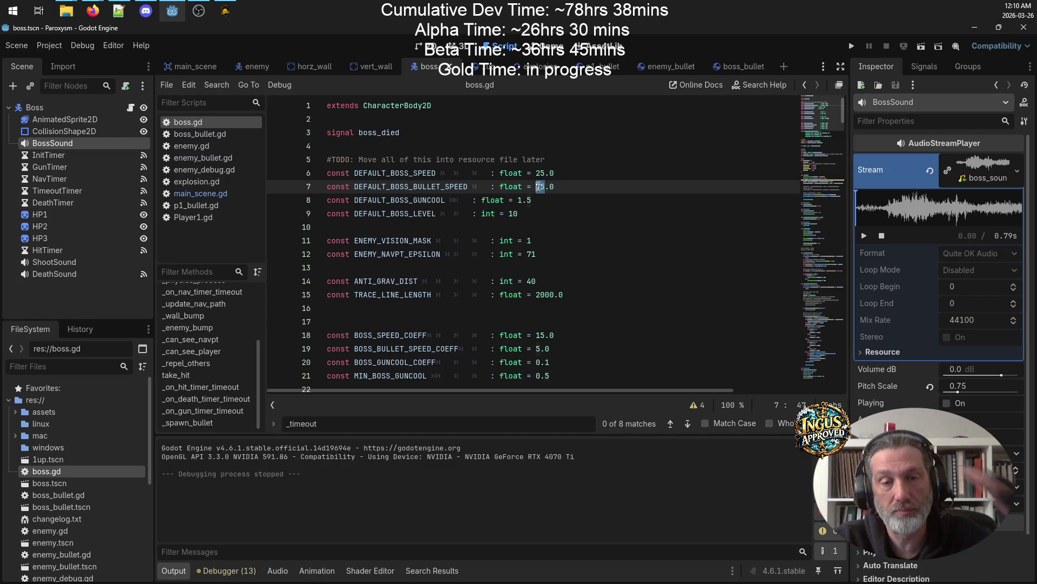
# - Raise DEFAULT_BOSS_BULLET_SPEED from 75.0 to 100.0 and DEFAULT_BOSS_SPEED to 35.0
pyautogui.moveTo(545, 186); pyautogui.dragTo(537, 187)
pyautogui.write('100')
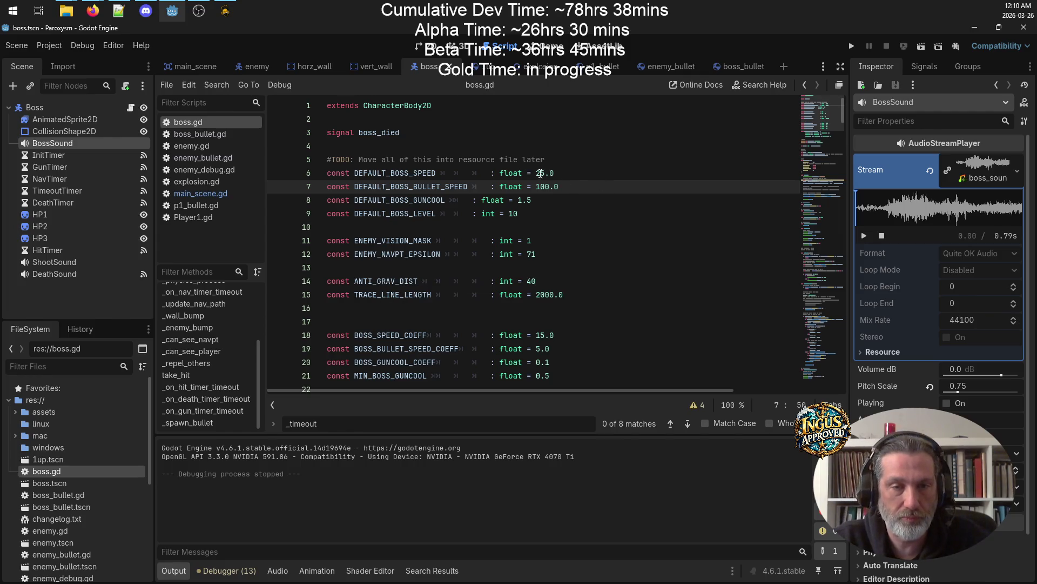
pyautogui.moveTo(545, 173); pyautogui.dragTo(539, 173)
pyautogui.write('3')
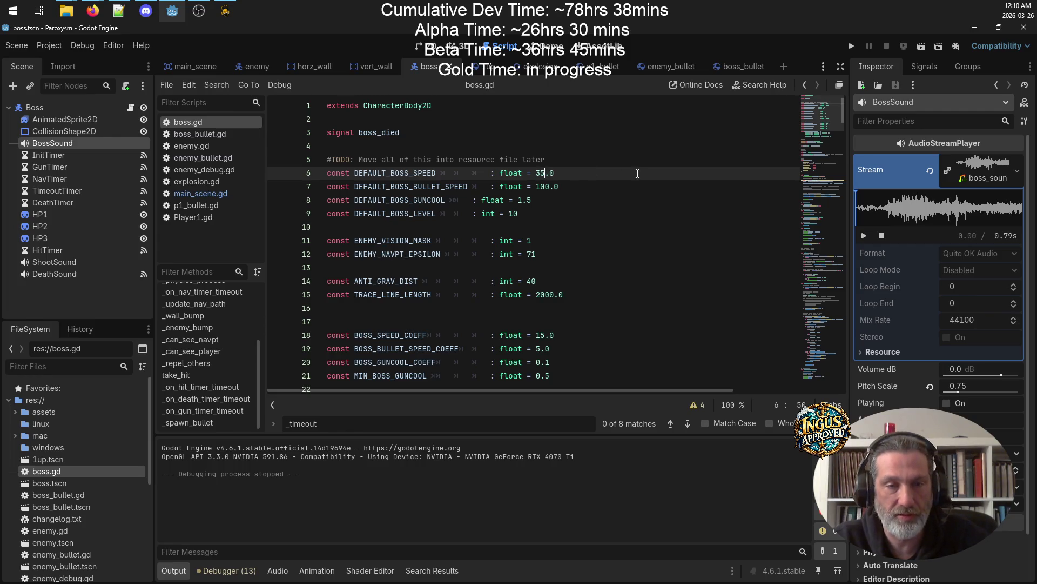
pyautogui.click(574, 204)
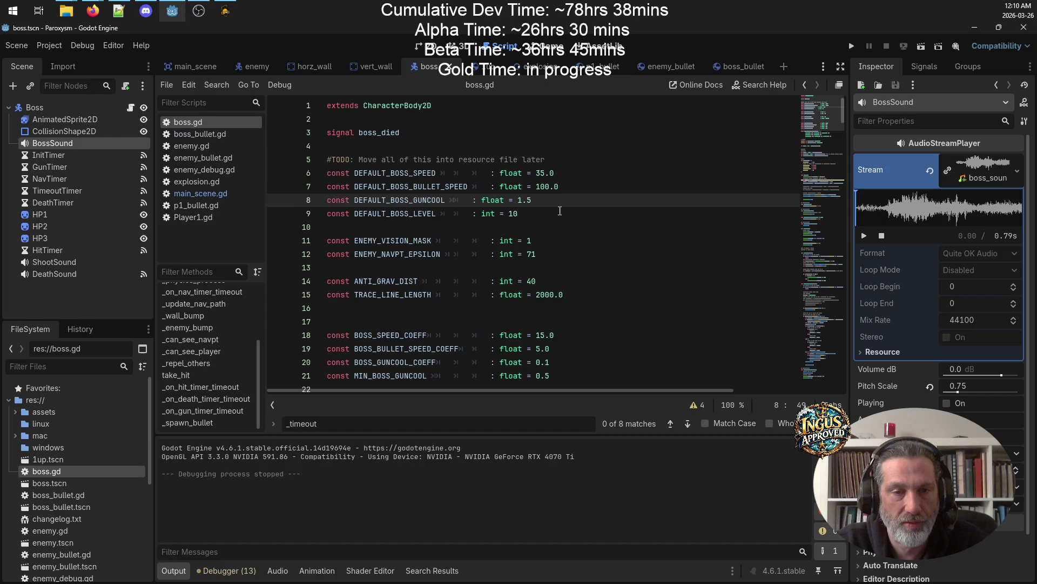
pyautogui.click(560, 212)
pyautogui.scroll(-2, 589, 209)
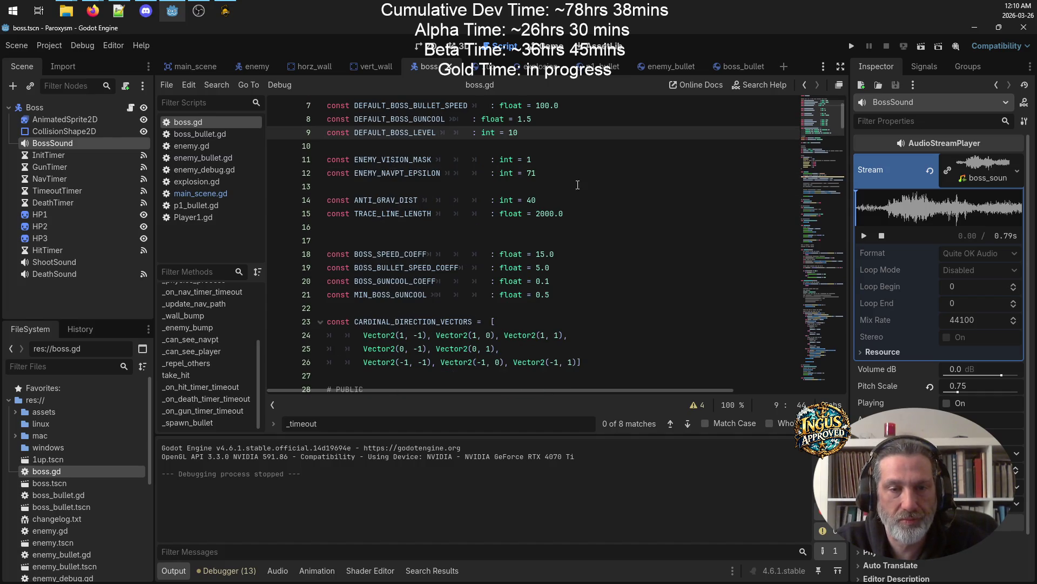
pyautogui.click(544, 202)
pyautogui.click(590, 218)
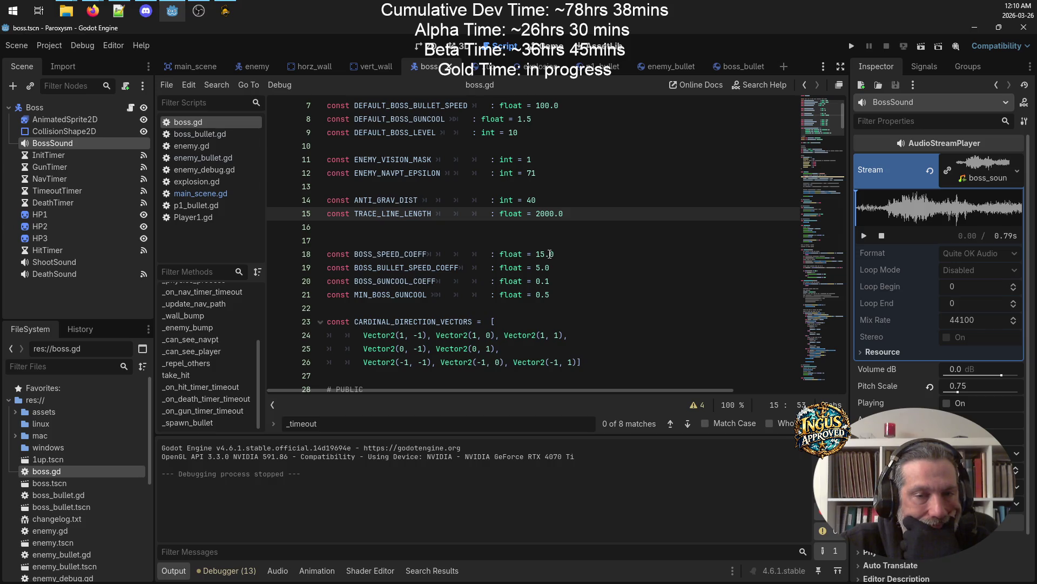
# - Set BOSS_SPEED_COEFF to 25.0 and BOSS_BULLET_SPEED_COEFF to 20.0, then save boss.gd
pyautogui.moveTo(545, 253); pyautogui.dragTo(536, 252)
pyautogui.write('2')
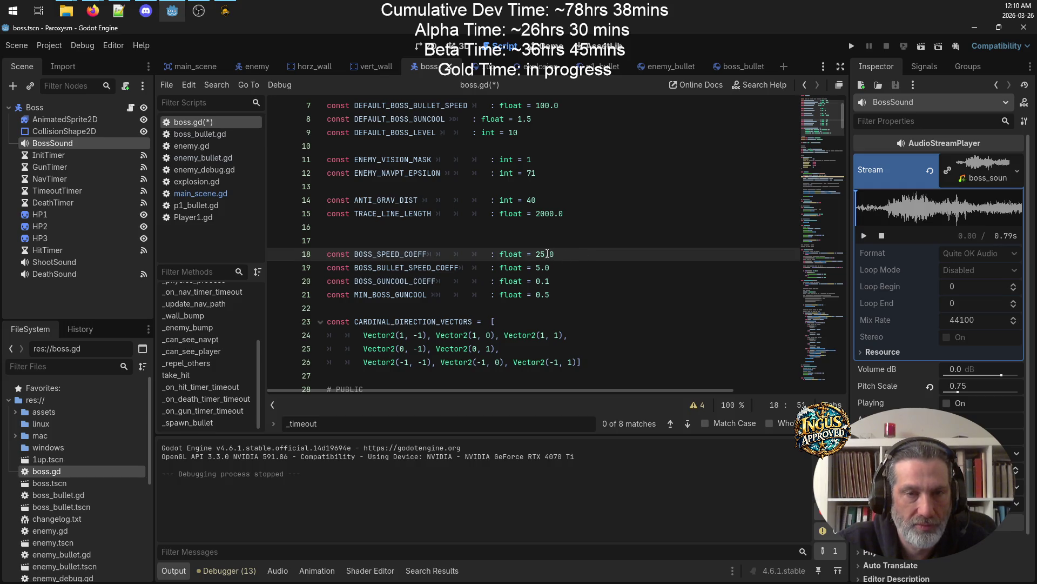
pyautogui.scroll(2, 565, 233)
pyautogui.scroll(-2, 567, 233)
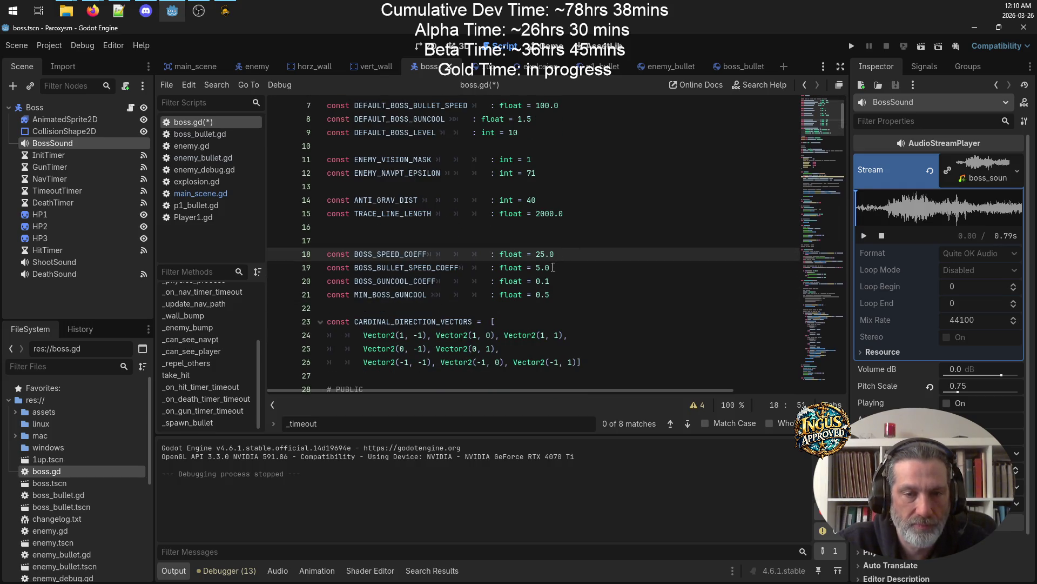
pyautogui.click(546, 267)
pyautogui.write('20')
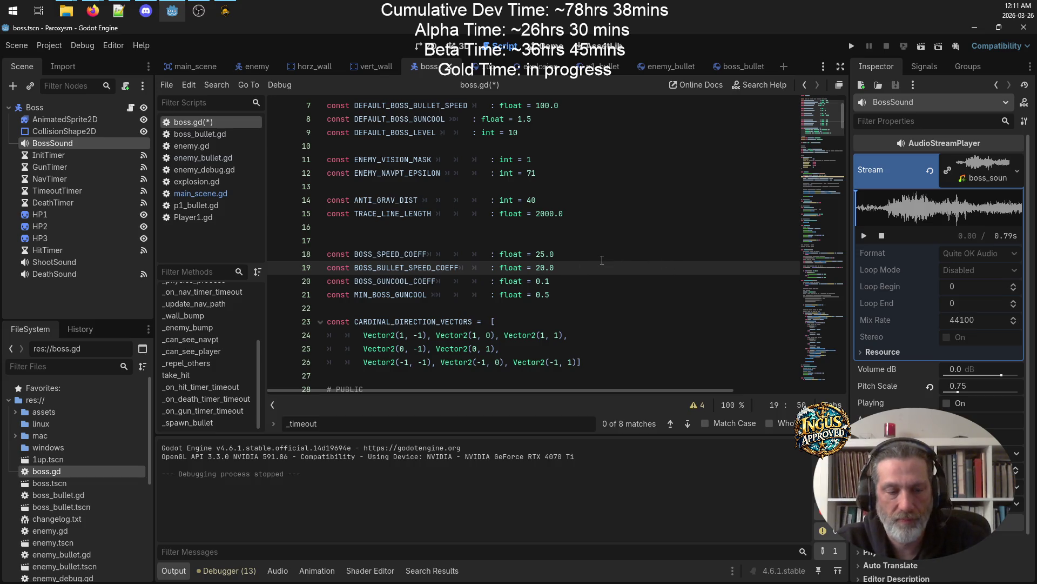
pyautogui.hotkey('ctrl', 's')
pyautogui.click(605, 260)
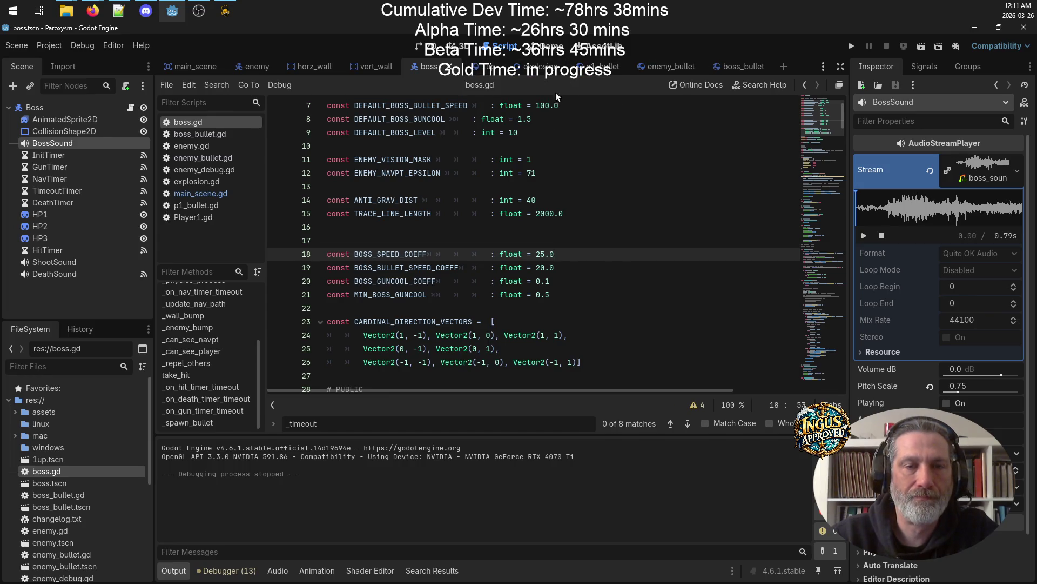
# - Switch to the main scene, open main_scene.gd and browse its method list
pyautogui.click(194, 66)
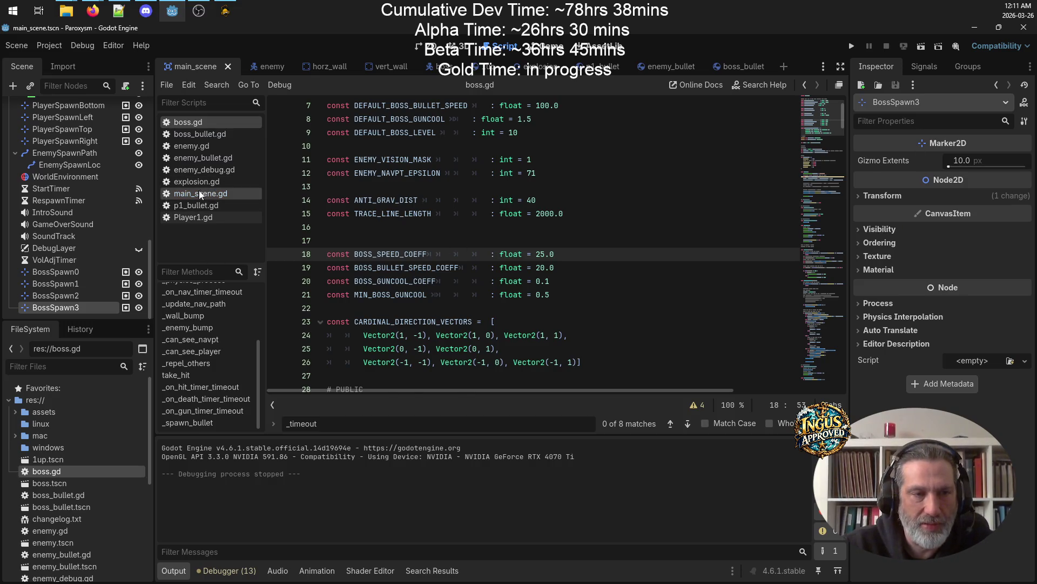
pyautogui.click(213, 193)
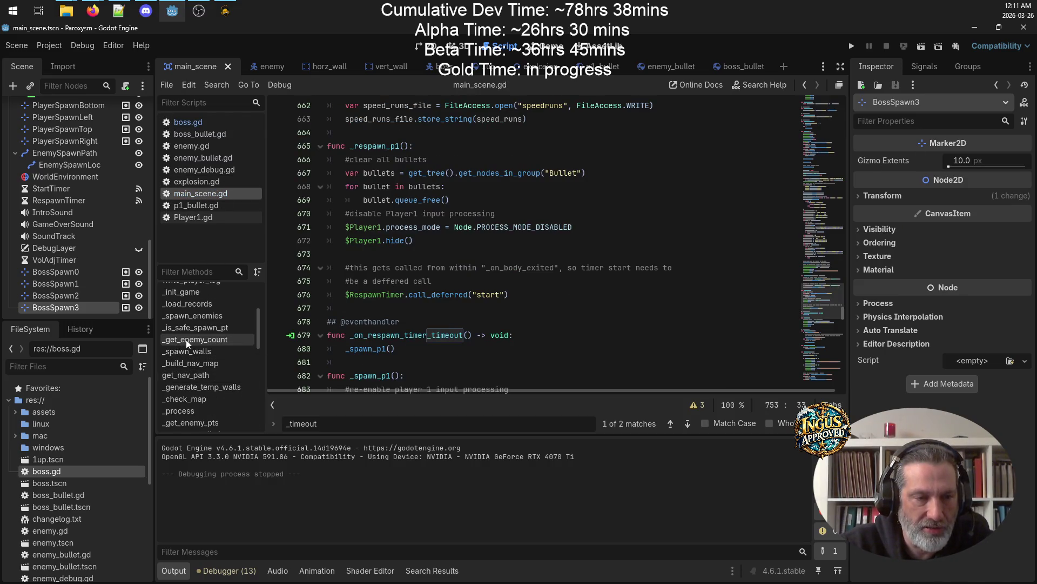
pyautogui.scroll(-3, 222, 346)
pyautogui.scroll(-1, 227, 350)
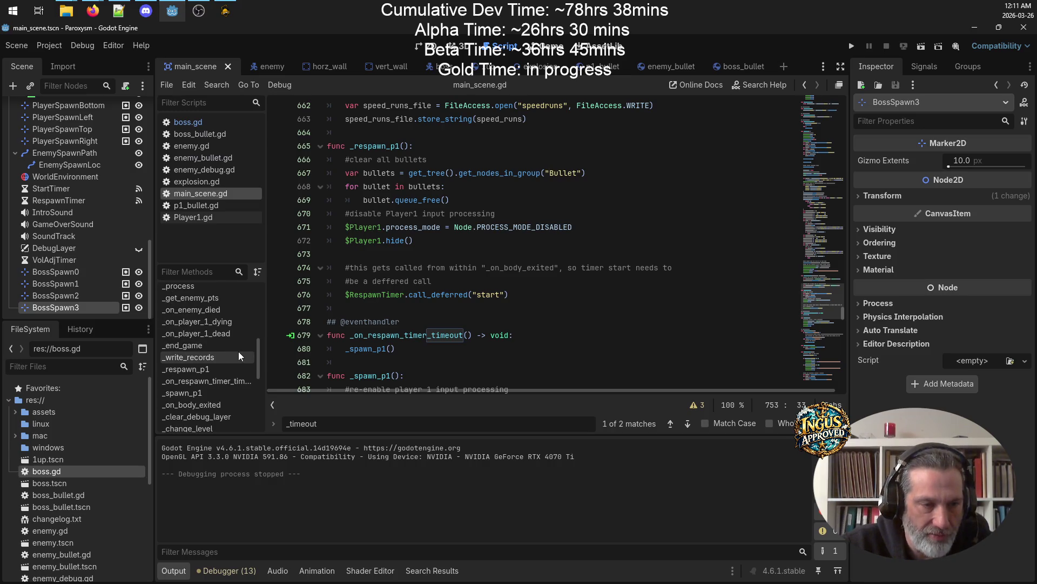
pyautogui.scroll(-2, 238, 359)
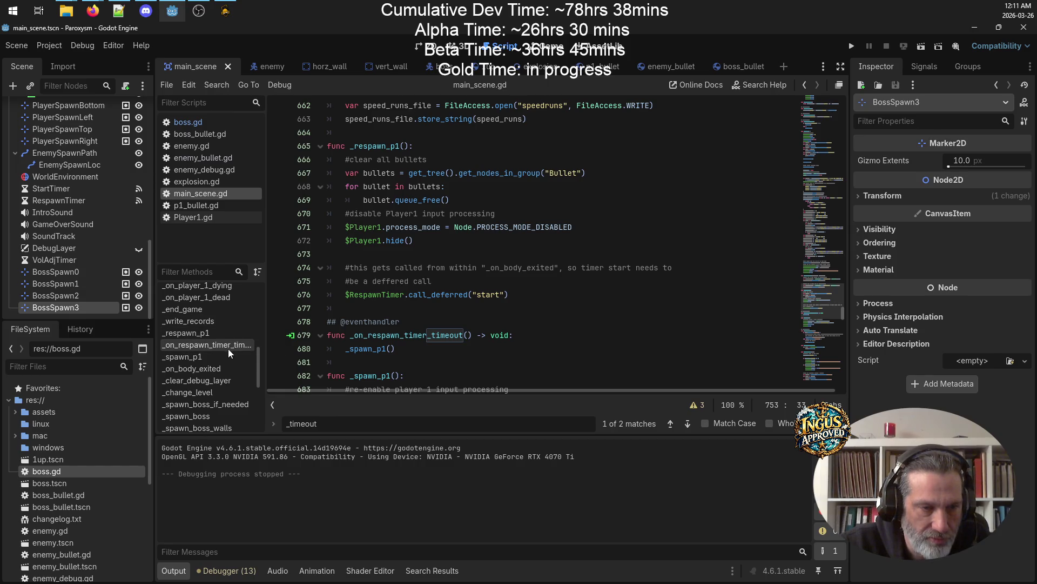
pyautogui.scroll(-1, 233, 343)
pyautogui.scroll(-3, 234, 350)
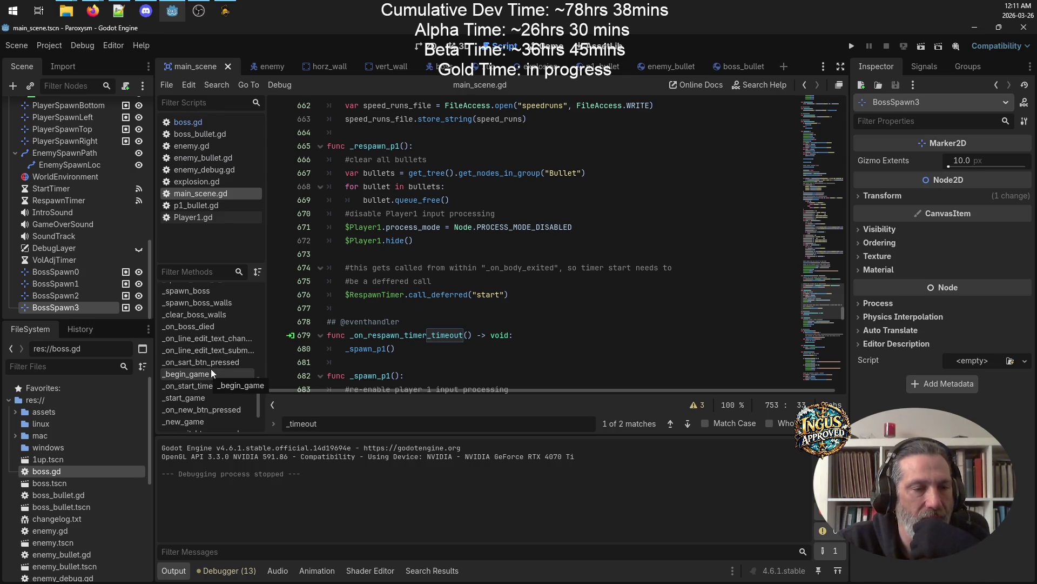
pyautogui.scroll(-1, 216, 373)
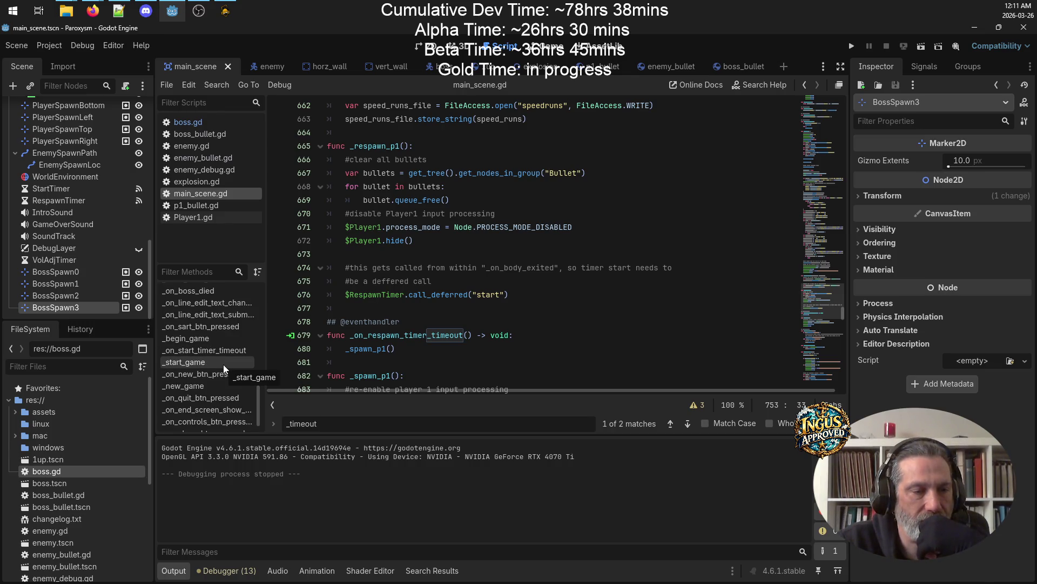
pyautogui.scroll(-1, 226, 367)
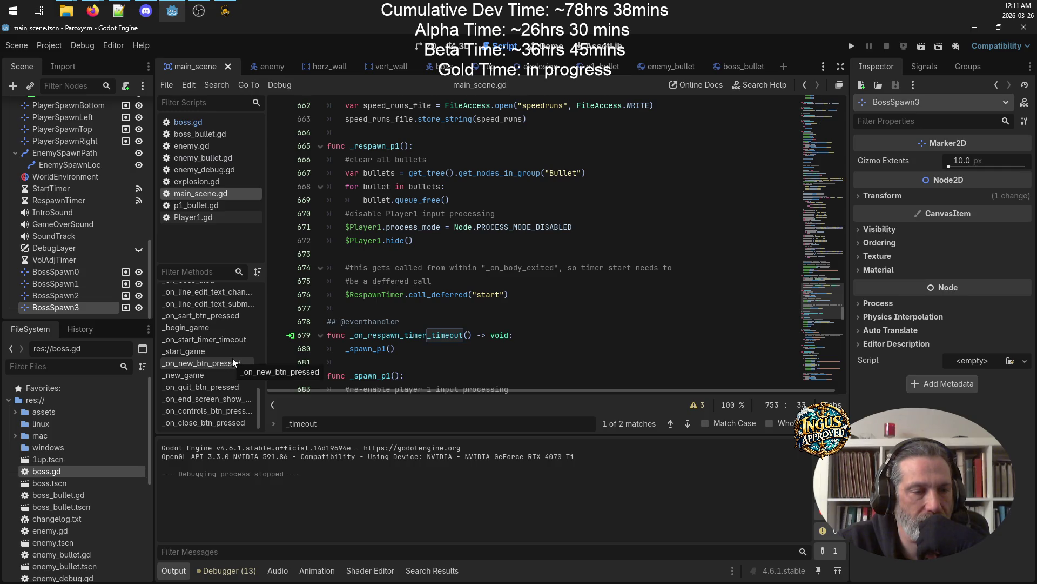
pyautogui.scroll(2, 233, 344)
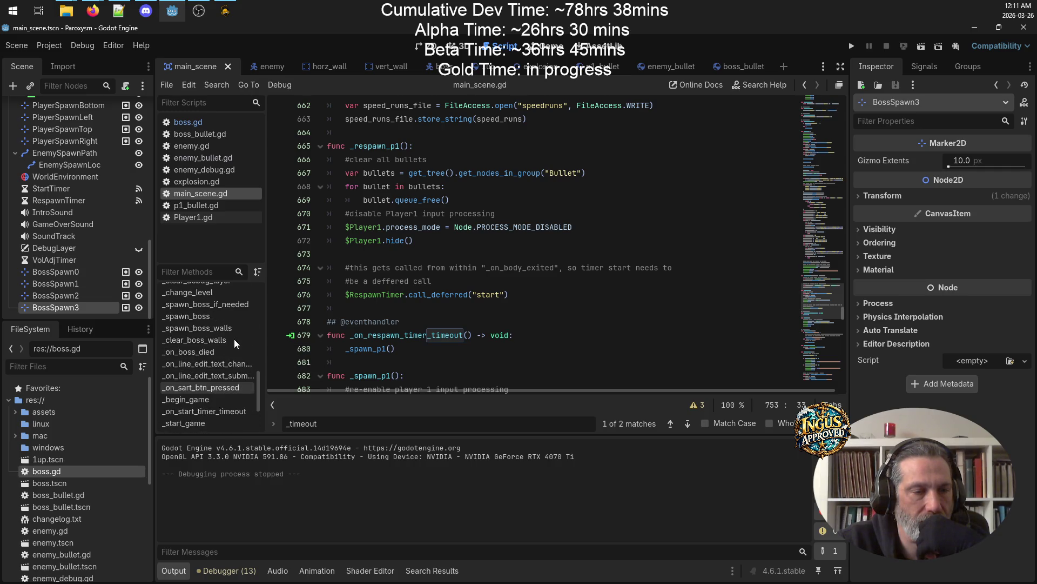
pyautogui.scroll(2, 234, 343)
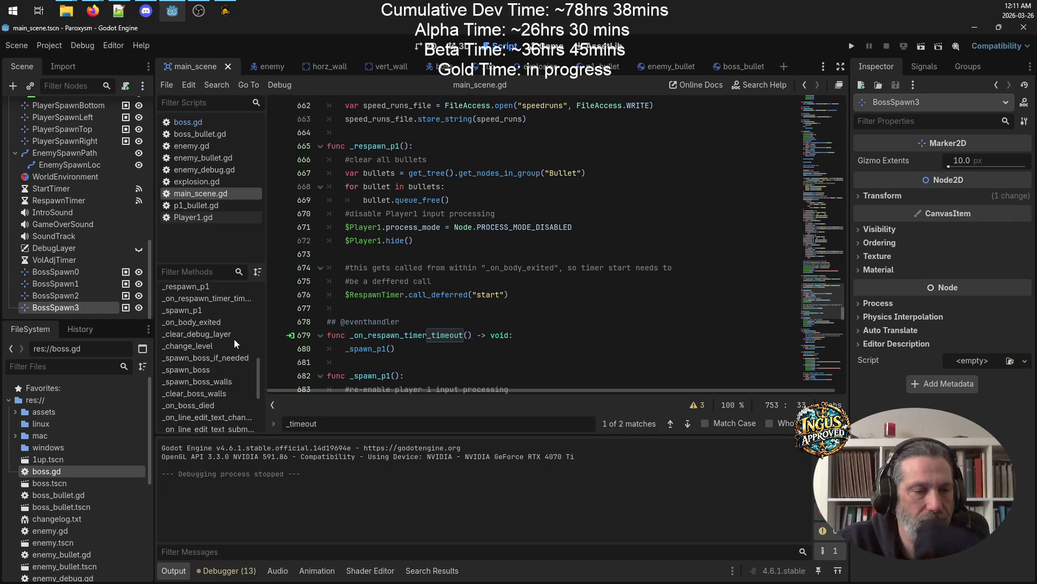
pyautogui.scroll(-1, 216, 293)
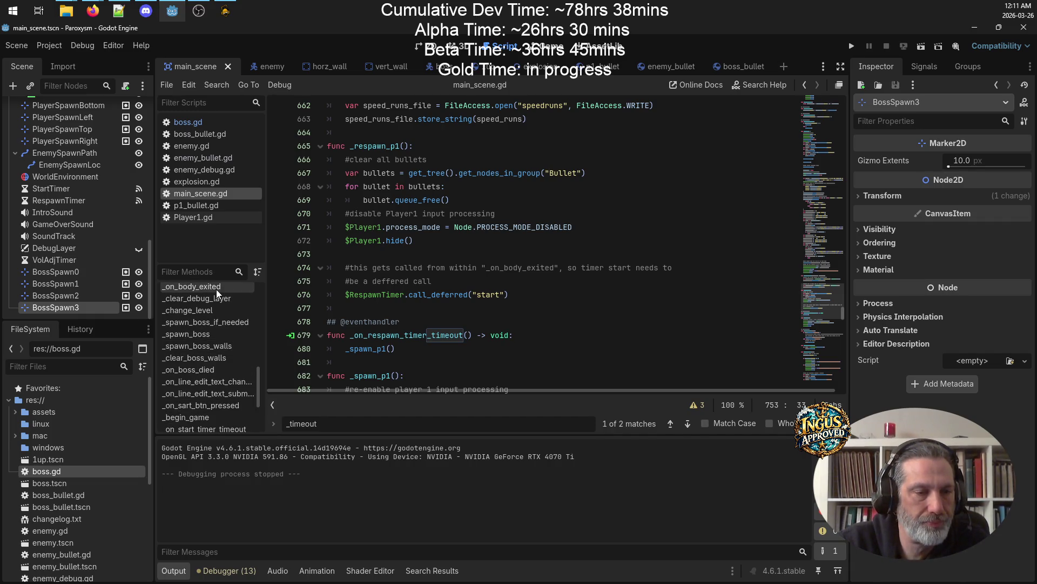
# - In _change_level, change the level increment from += 1 to += 10 and save the script
pyautogui.click(216, 310)
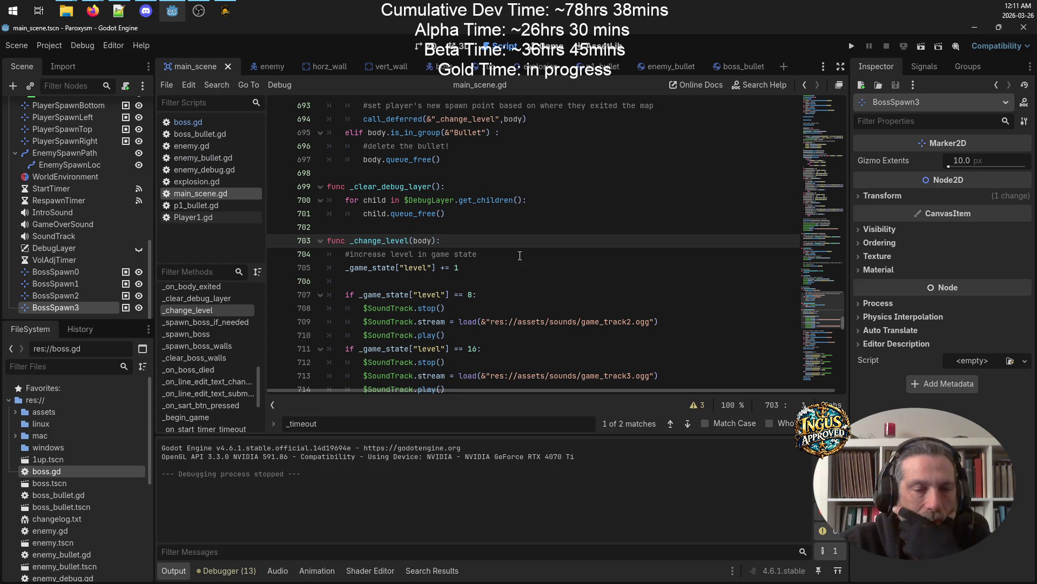
pyautogui.click(451, 268)
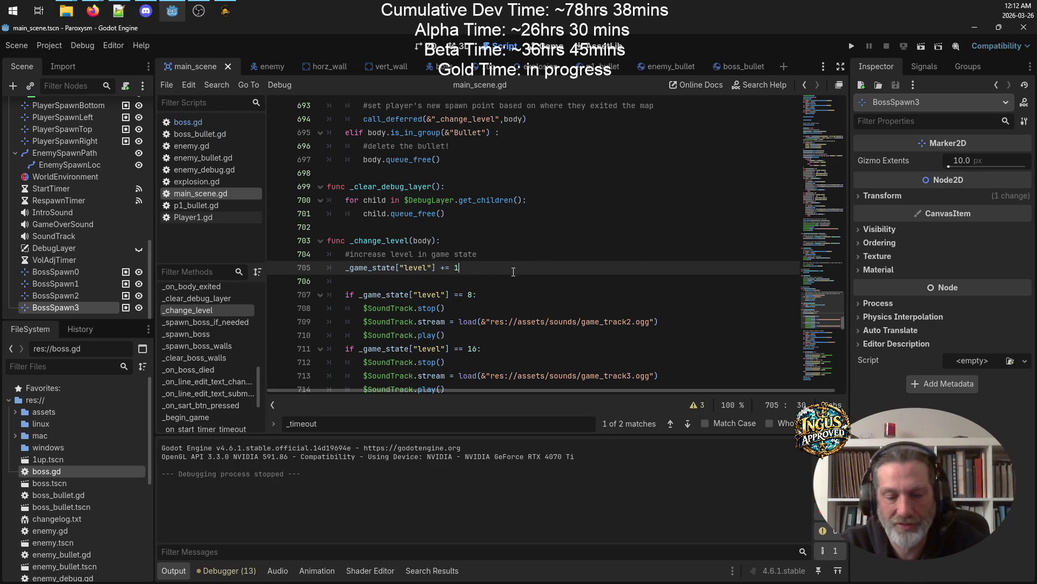
pyautogui.write('0')
pyautogui.hotkey('ctrl', 's')
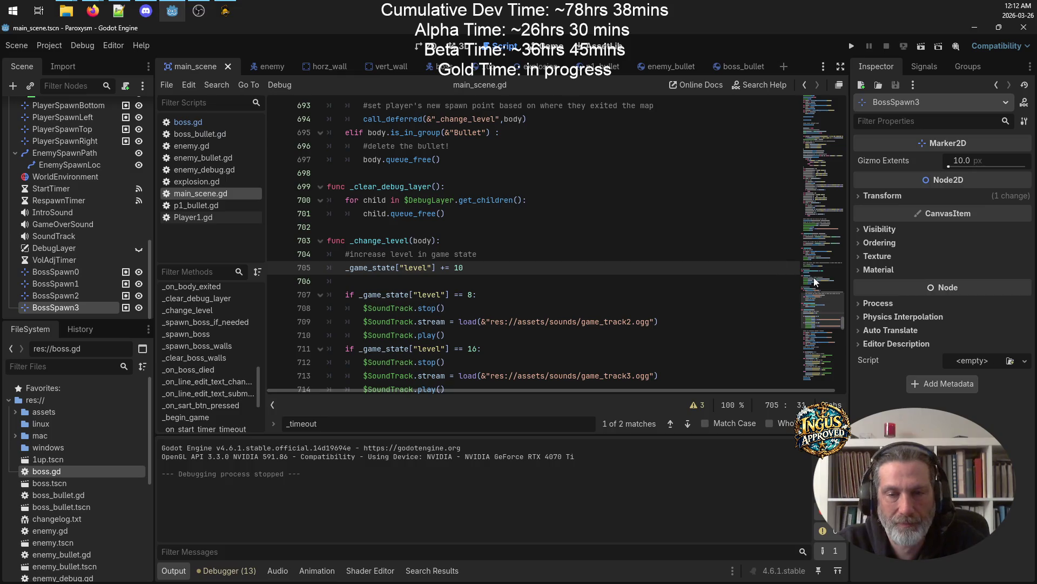
# - Set the starting level in _init_game_state from 1 to 0 and run the project
pyautogui.click(820, 130)
pyautogui.click(819, 97)
pyautogui.scroll(-10, 618, 232)
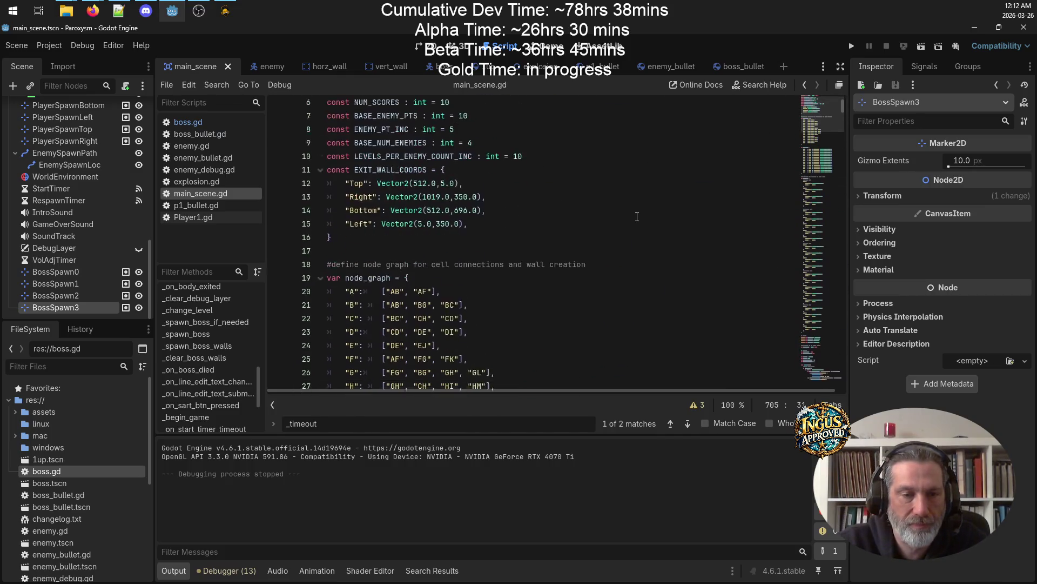
pyautogui.scroll(-20, 604, 241)
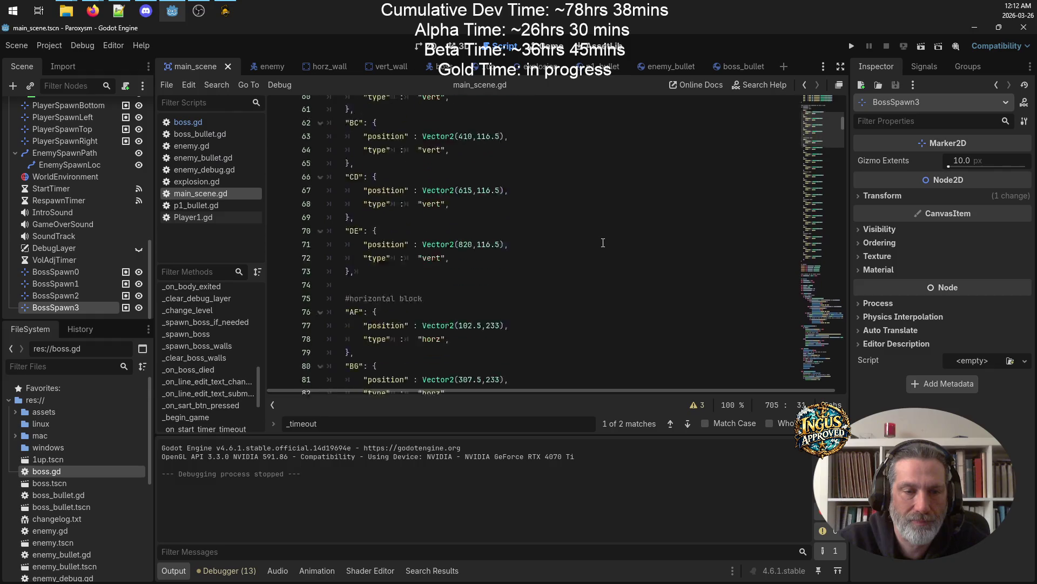
pyautogui.scroll(-17, 605, 243)
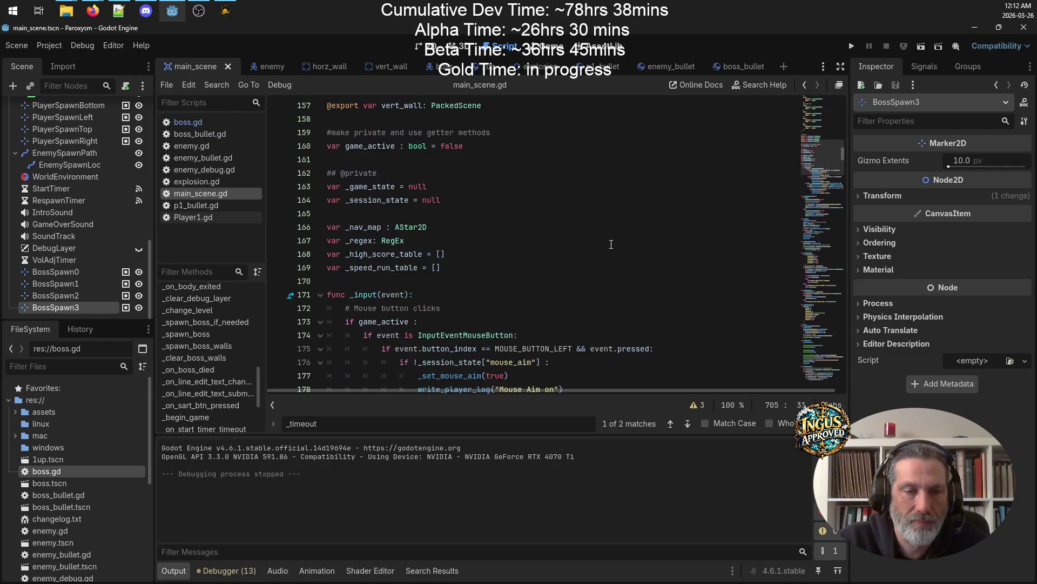
pyautogui.scroll(5, 611, 244)
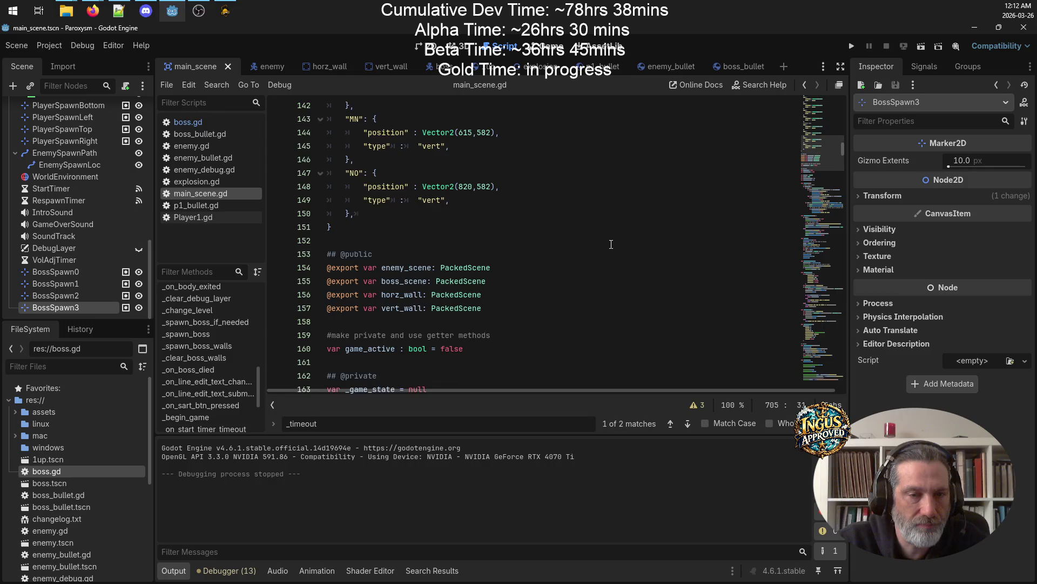
pyautogui.scroll(-7, 611, 244)
pyautogui.scroll(-8, 611, 244)
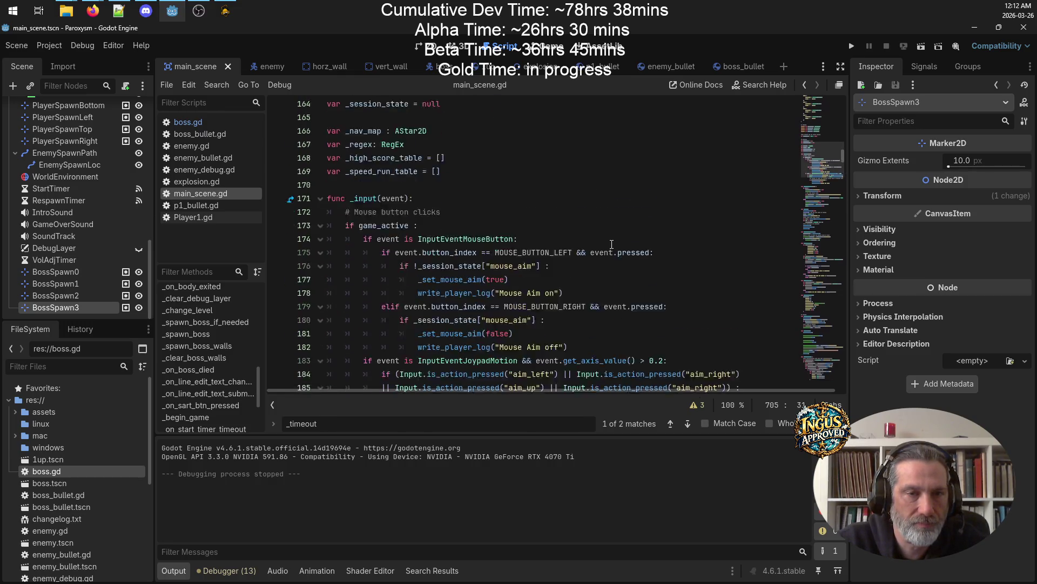
pyautogui.scroll(-6, 614, 244)
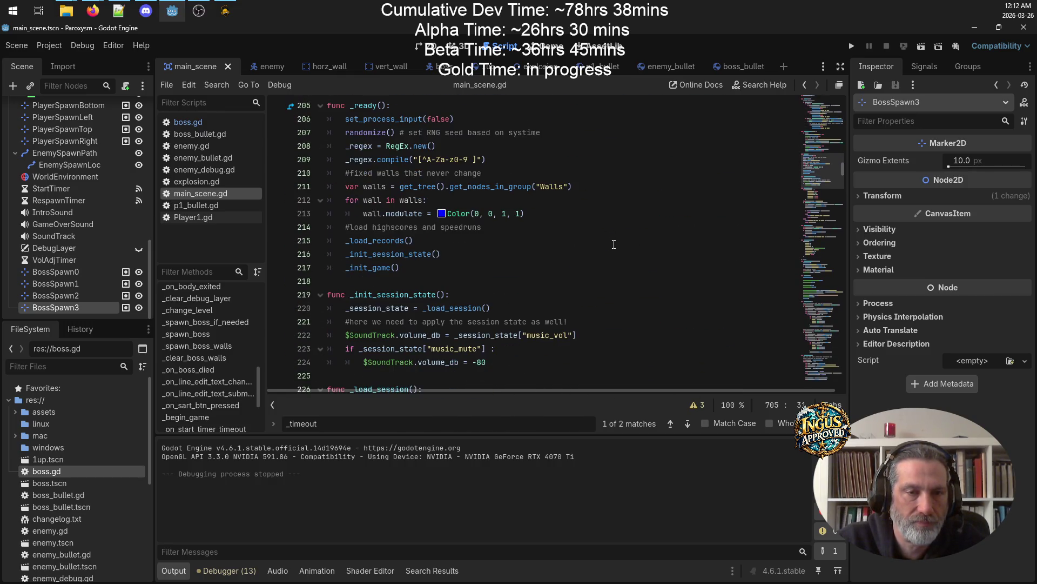
pyautogui.scroll(-6, 614, 244)
pyautogui.scroll(-7, 614, 244)
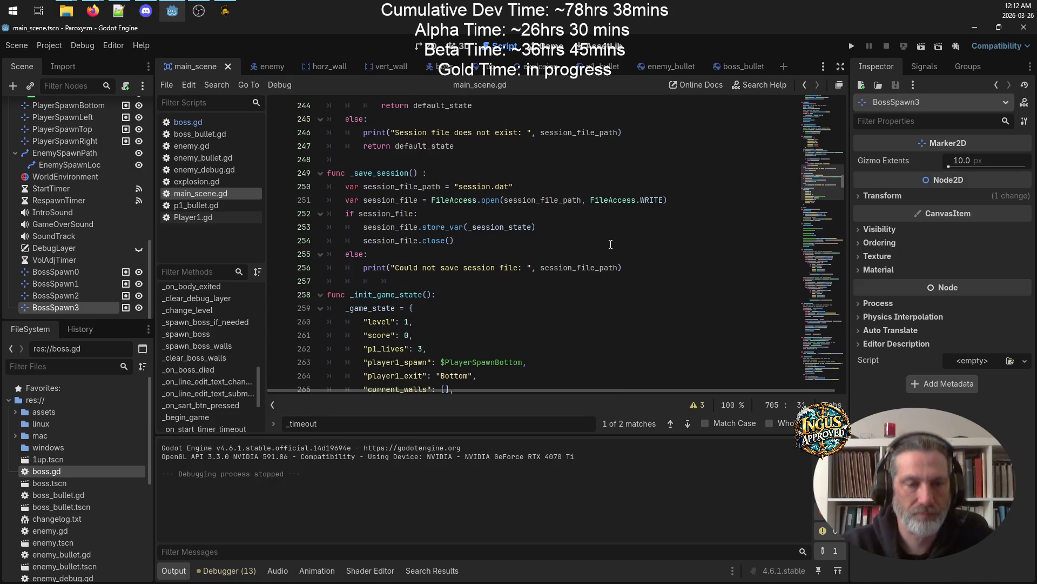
pyautogui.scroll(-3, 611, 244)
pyautogui.doubleClick(407, 200)
pyautogui.write('0')
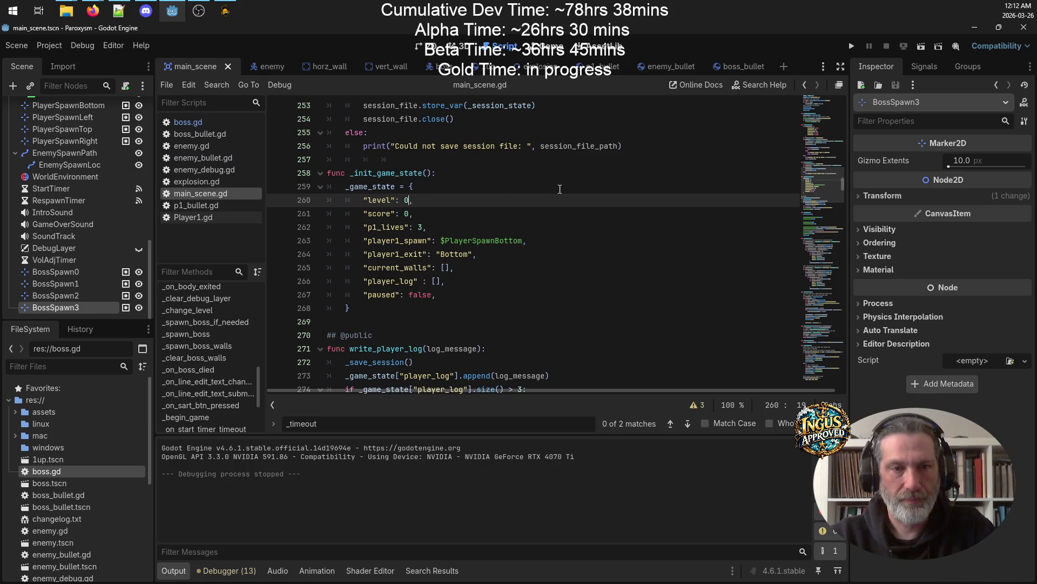
pyautogui.click(851, 47)
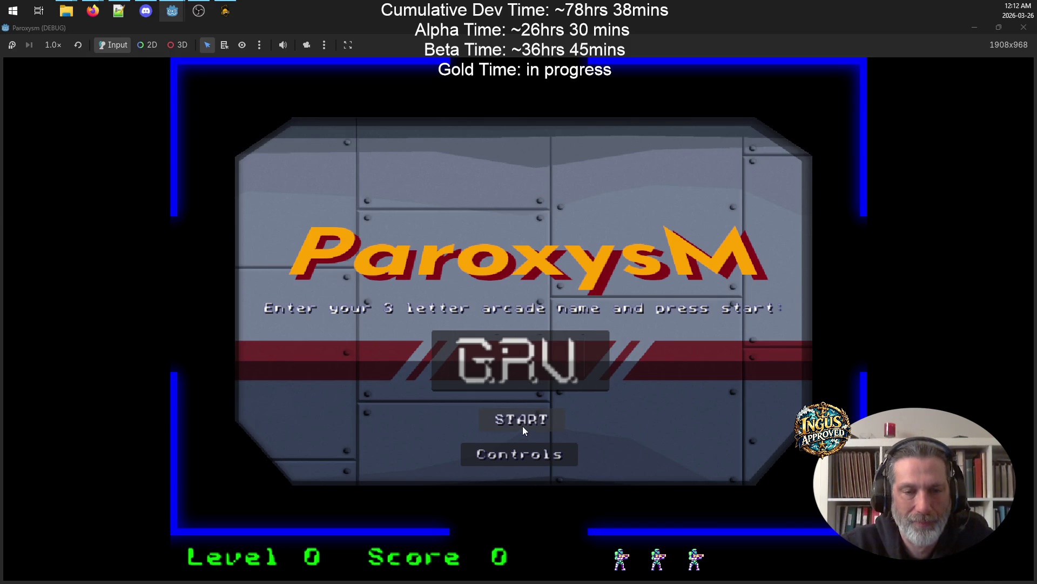
# - Start a new game and shoot the robots while moving around the Level 10 room
pyautogui.click(523, 427)
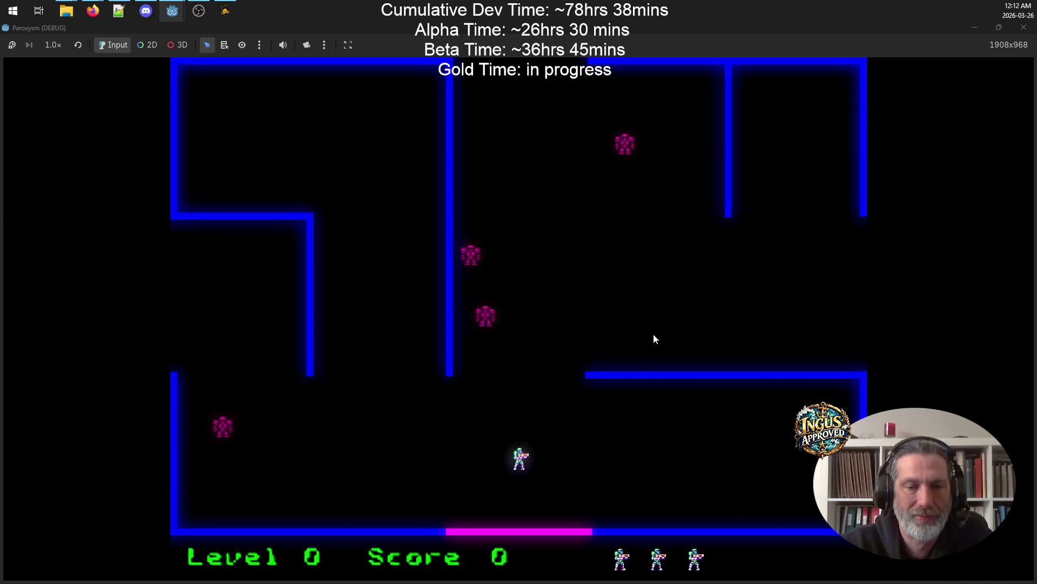
pyautogui.press('space')
pyautogui.press('Down')
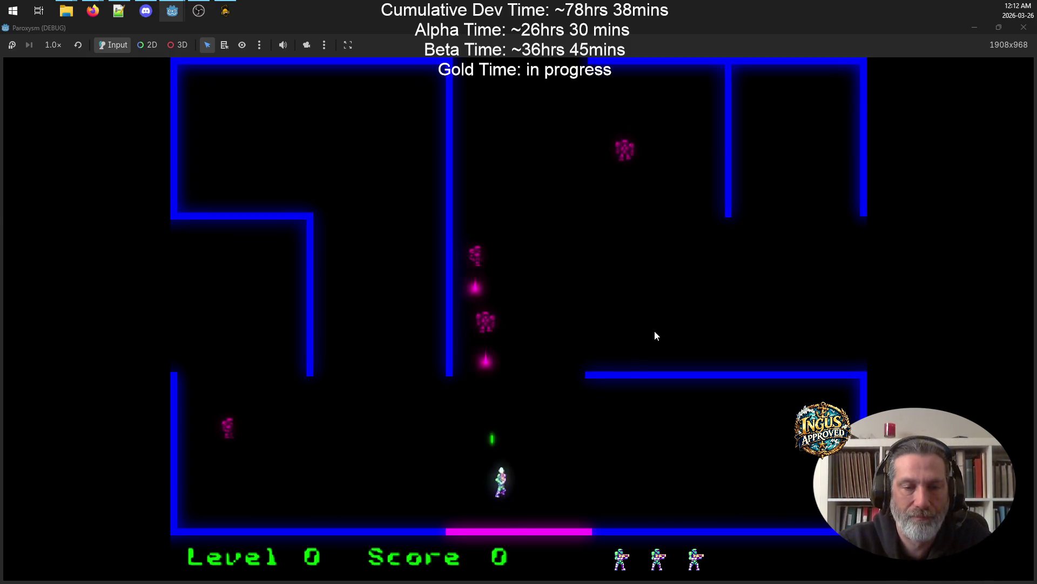
pyautogui.press('Up')
pyautogui.press('space')
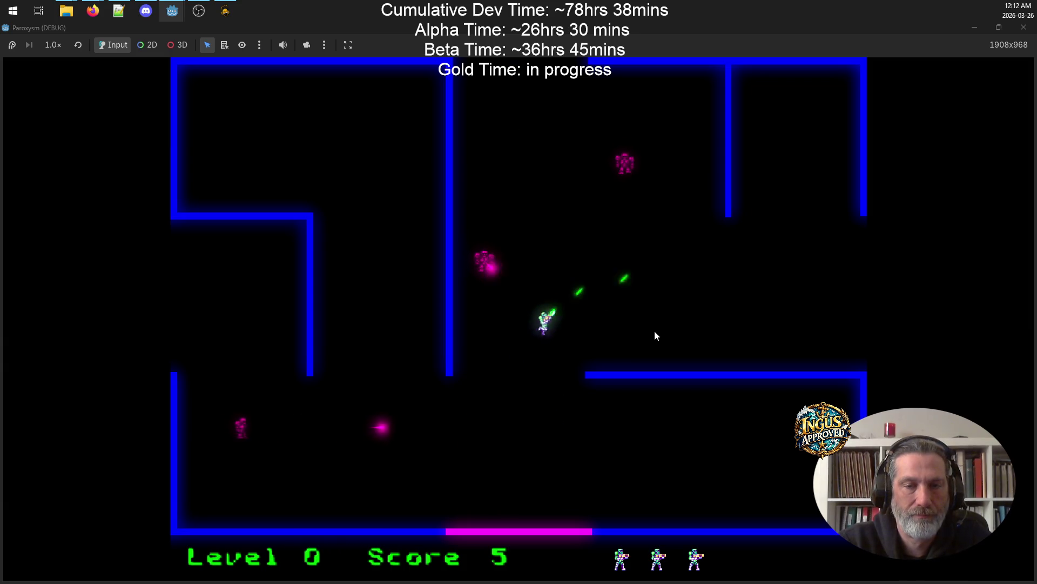
pyautogui.press('Right')
pyautogui.press('Right')
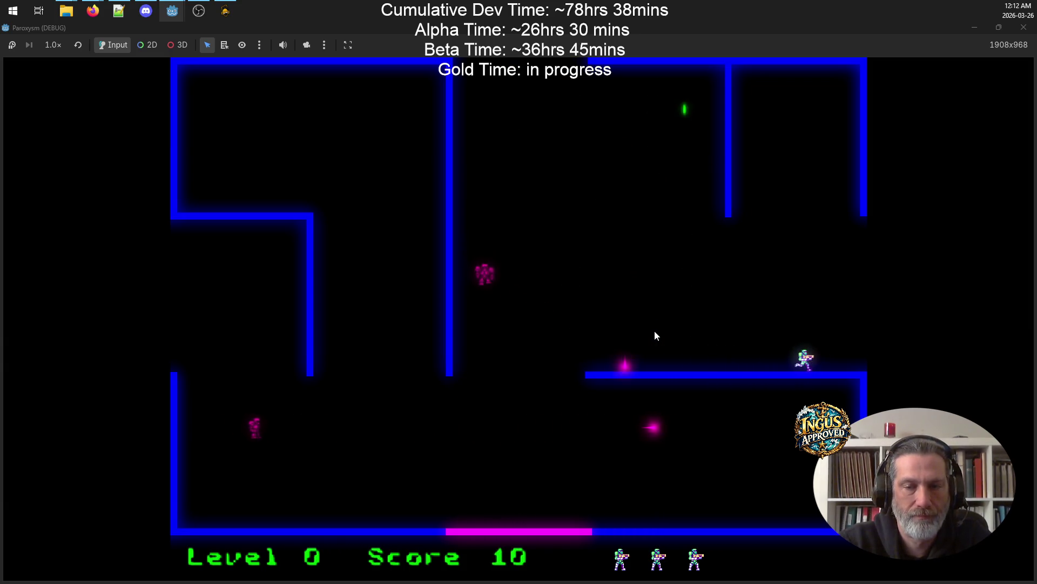
pyautogui.press('Up')
pyautogui.press('space')
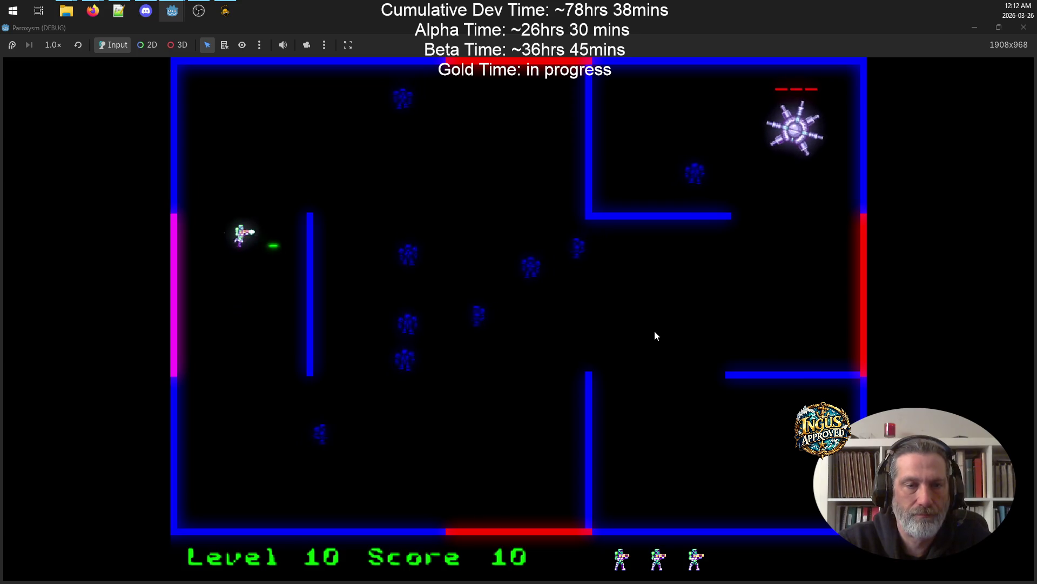
pyautogui.press('Up')
pyautogui.press('space')
pyautogui.press('Down')
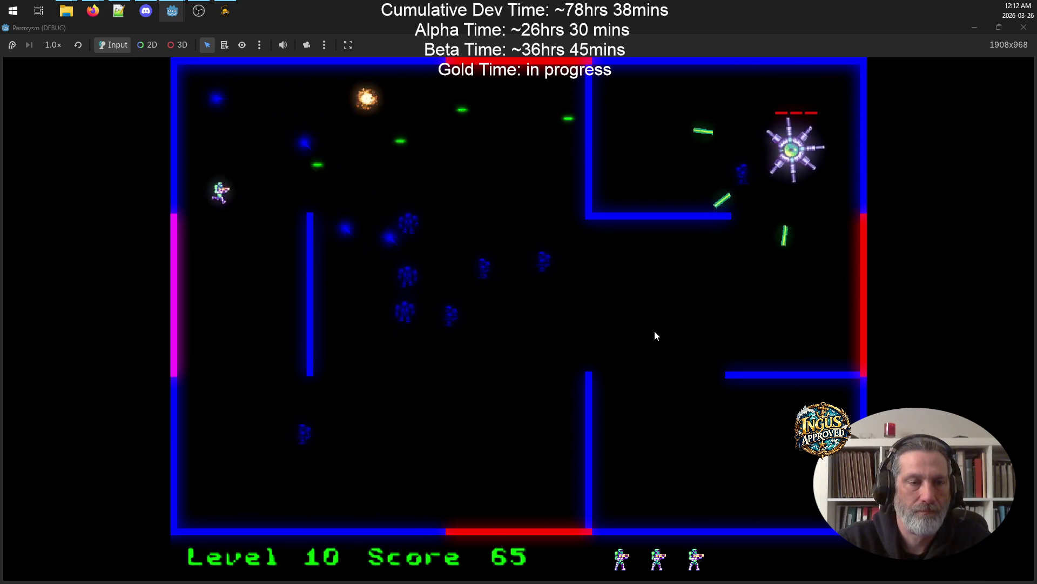
pyautogui.press('space')
pyautogui.press('Down')
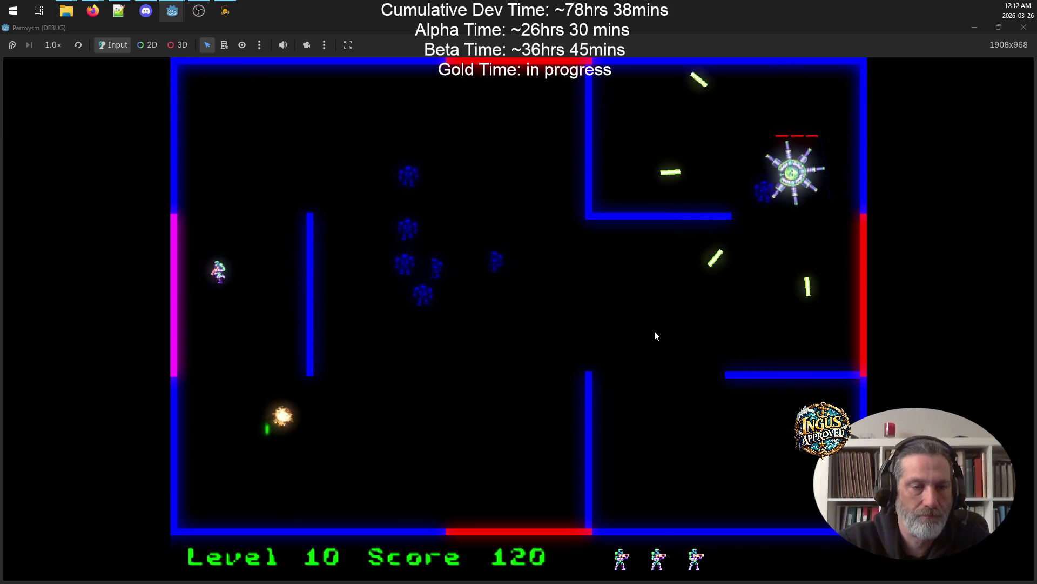
pyautogui.press('Right')
pyautogui.press('space')
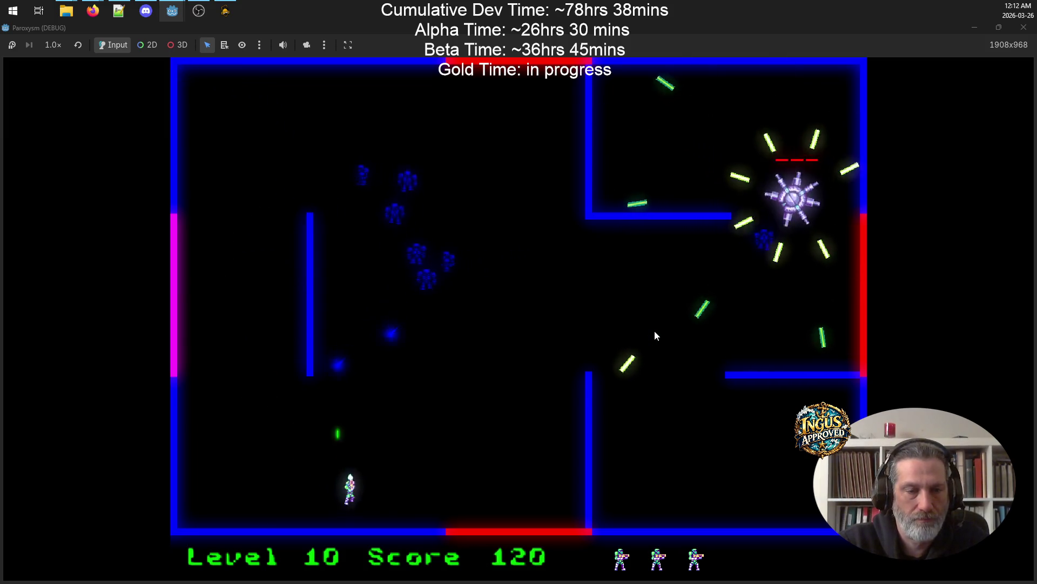
pyautogui.press('Left')
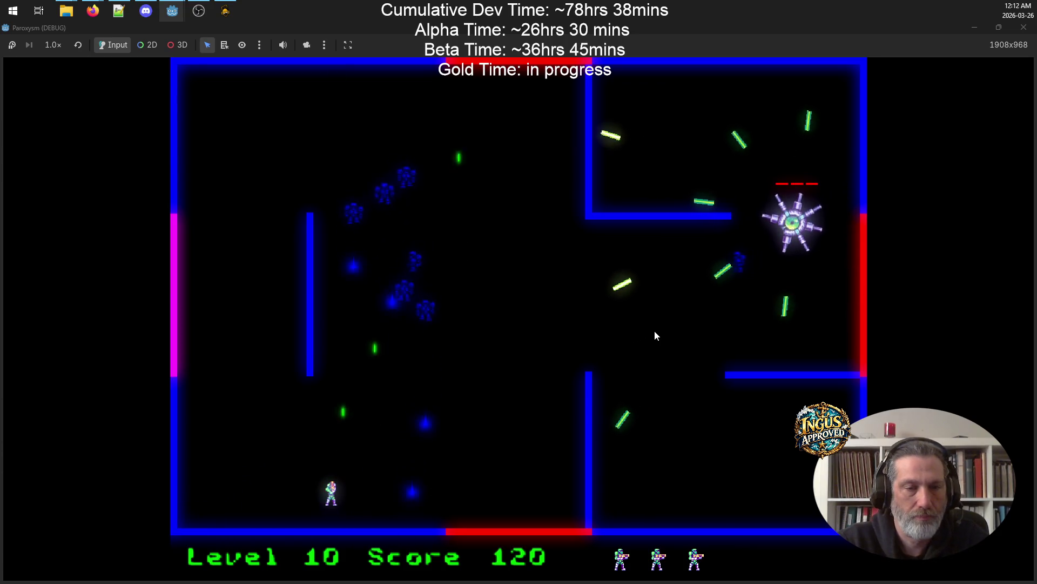
pyautogui.press('Up')
pyautogui.press('Up')
pyautogui.press('space')
pyautogui.press('Down')
pyautogui.press('Right')
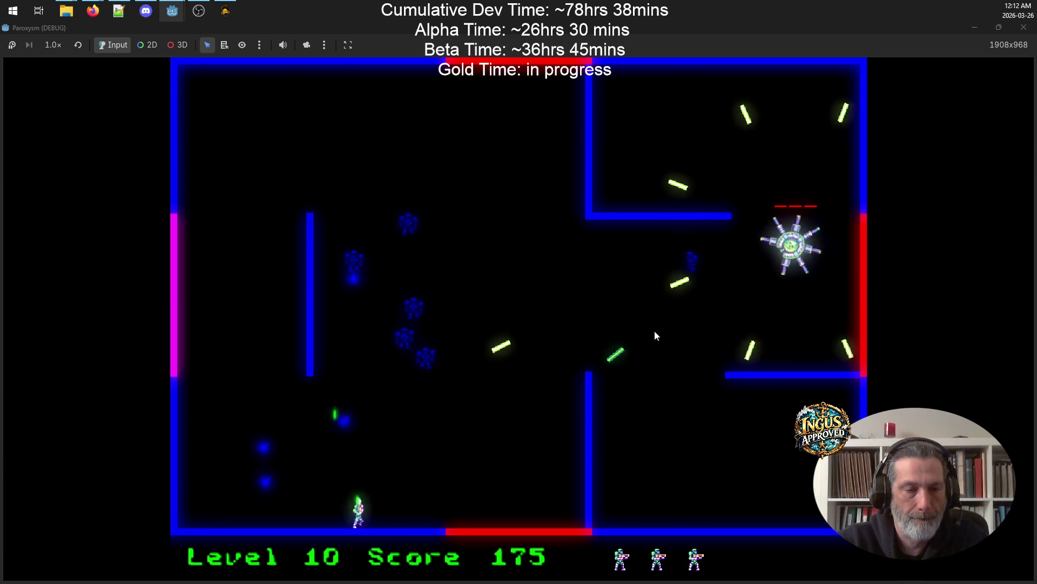
pyautogui.press('space')
pyautogui.press('Right')
# - Dodge the boss's shards and fire at it until the Level 10 boss is destroyed
pyautogui.press('Up')
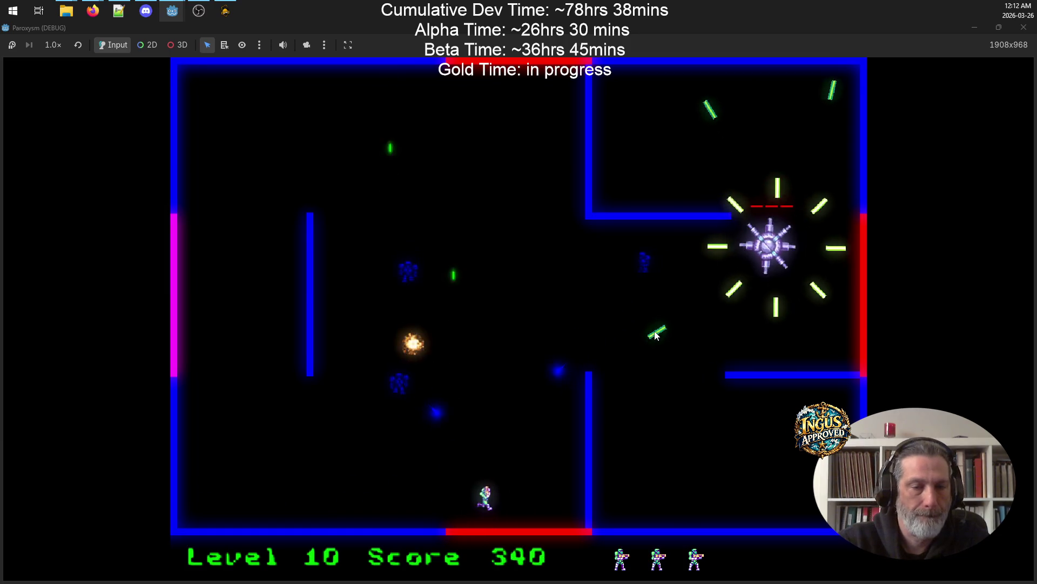
pyautogui.press('Left')
pyautogui.press('Left')
pyautogui.press('space')
pyautogui.press('Up')
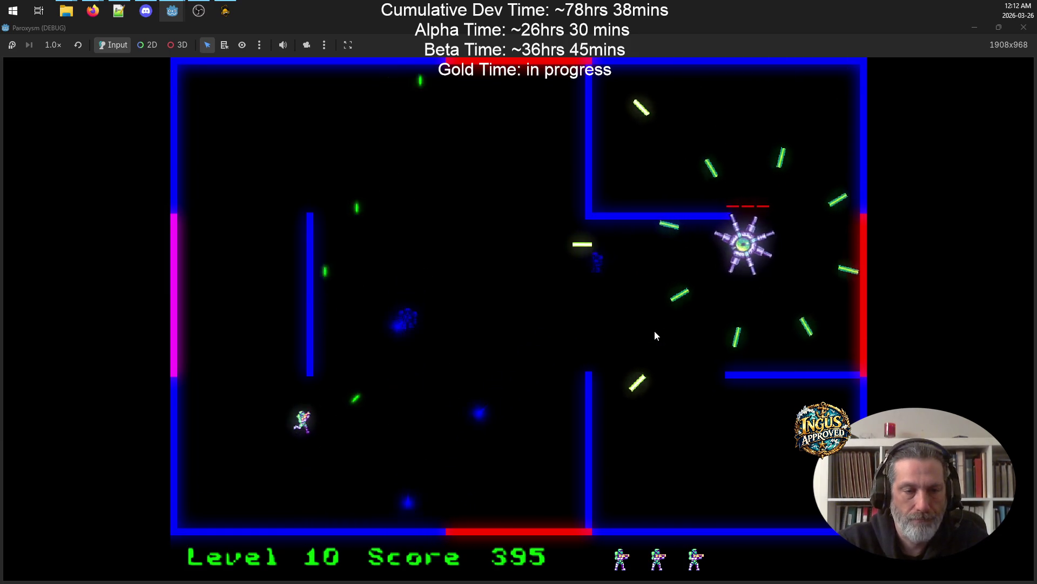
pyautogui.press('Right')
pyautogui.press('Right')
pyautogui.press('Up')
pyautogui.press('Down')
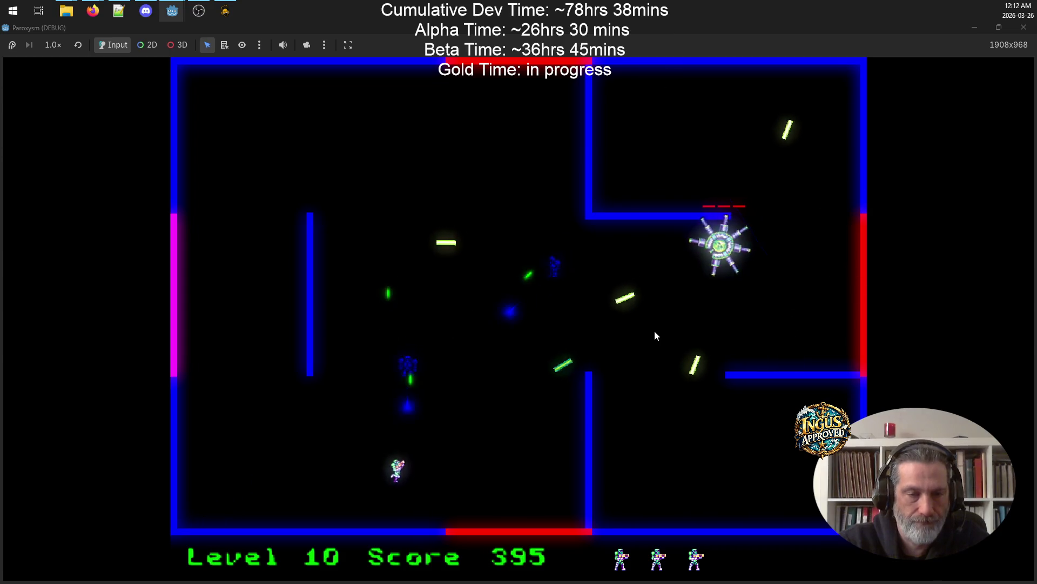
pyautogui.press('Left')
pyautogui.press('Up')
pyautogui.press('Left')
pyautogui.press('Right')
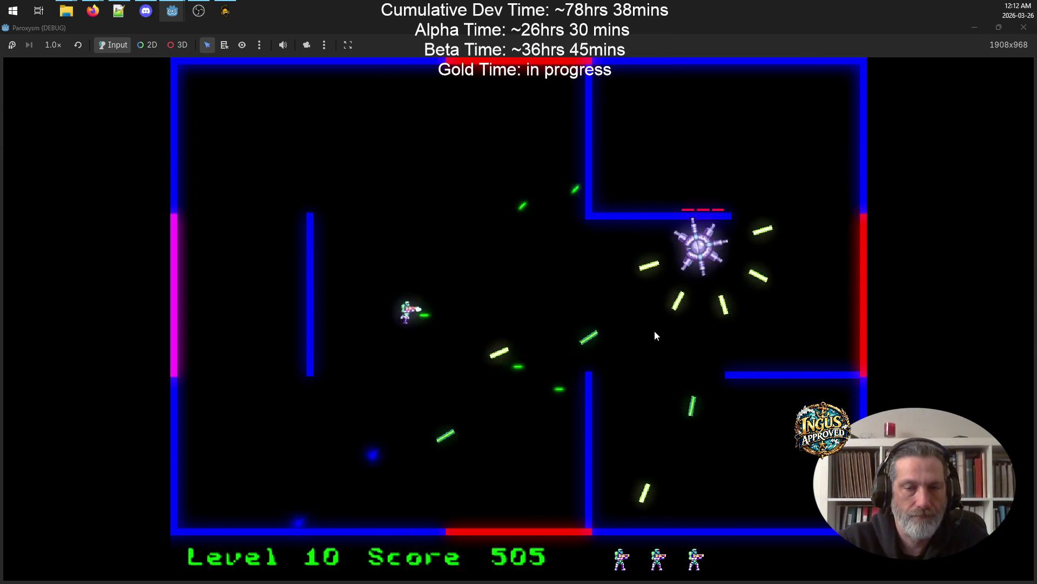
pyautogui.press('Left')
pyautogui.press('Up')
pyautogui.press('Down')
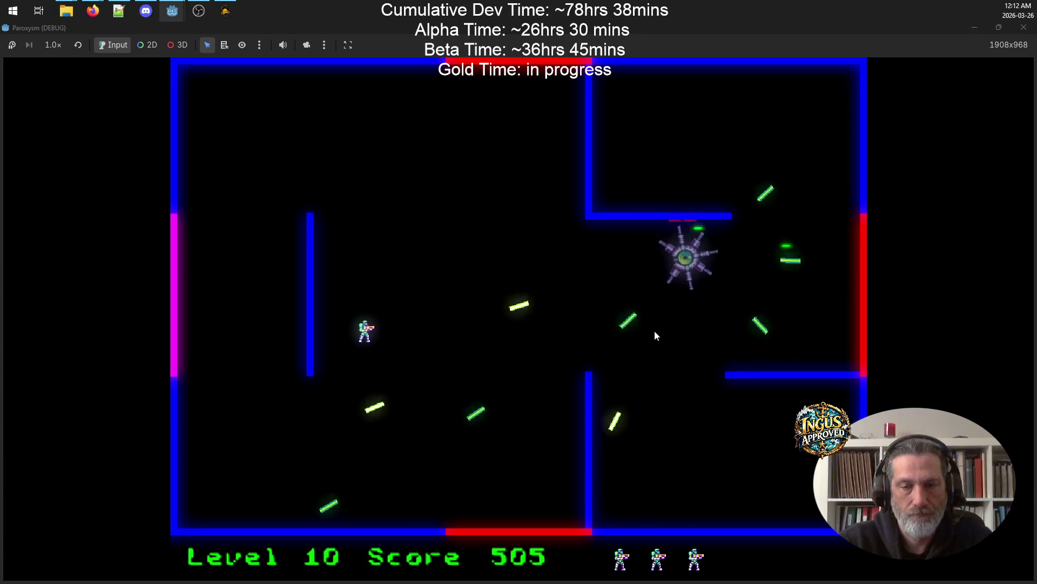
pyautogui.press('Up')
pyautogui.press('Up')
pyautogui.press('Right')
pyautogui.press('Left')
pyautogui.press('Down')
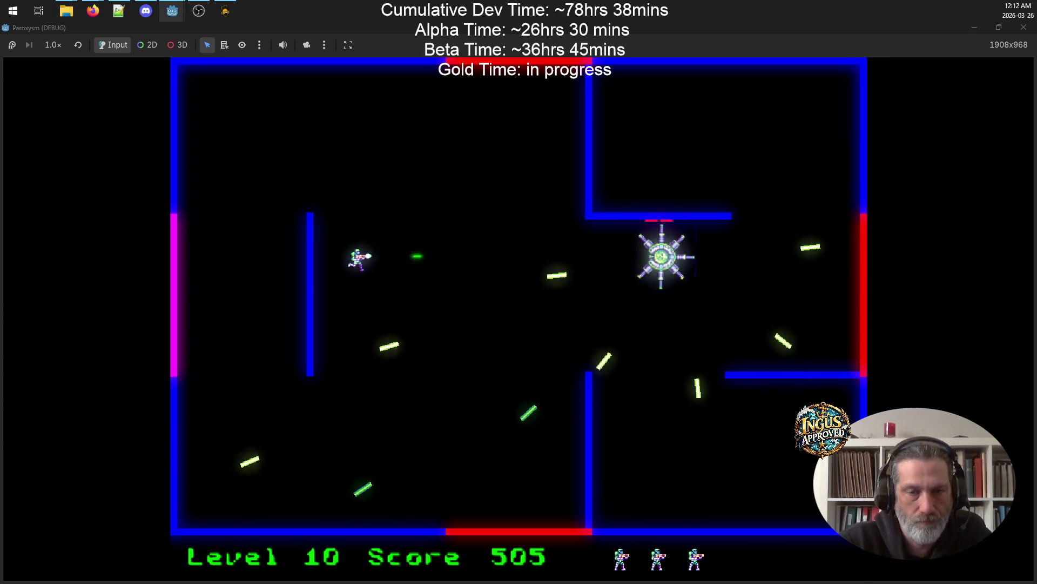
pyautogui.press('Down')
pyautogui.press('Right')
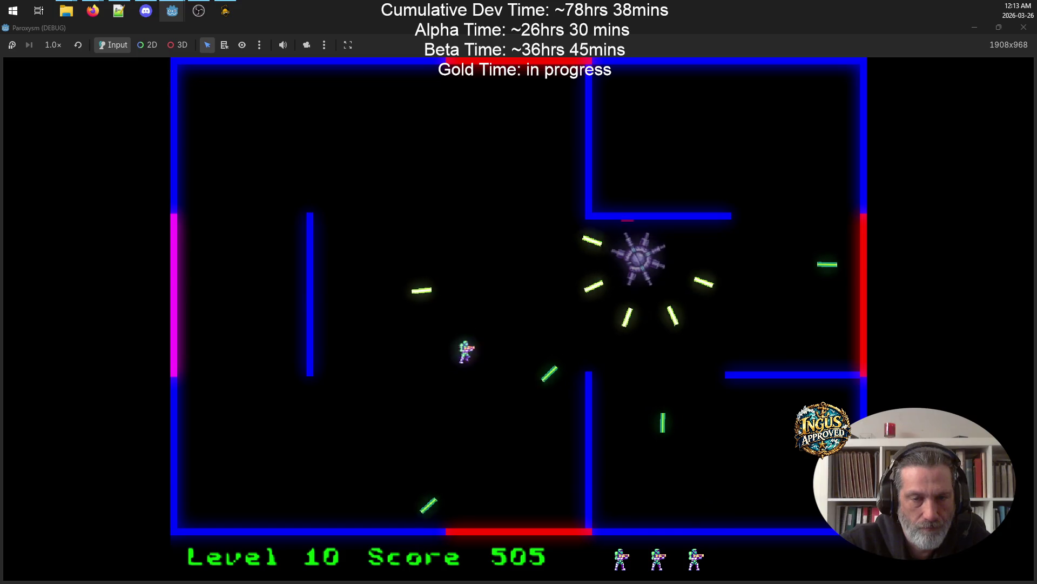
pyautogui.press('Up')
pyautogui.press('Left')
pyautogui.press('Up')
pyautogui.press('Down')
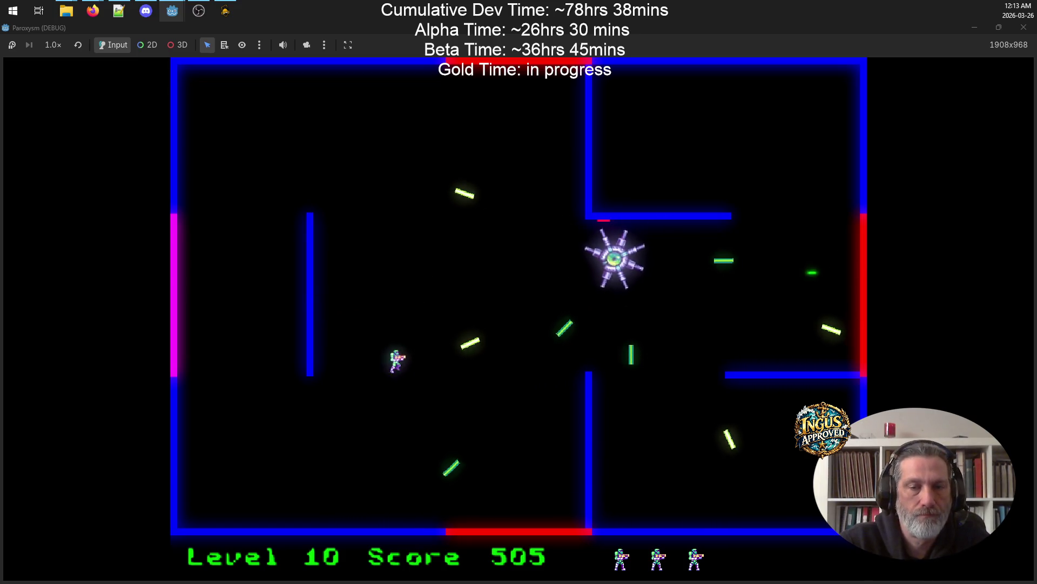
pyautogui.press('Up')
pyautogui.press('Up')
pyautogui.press('Down')
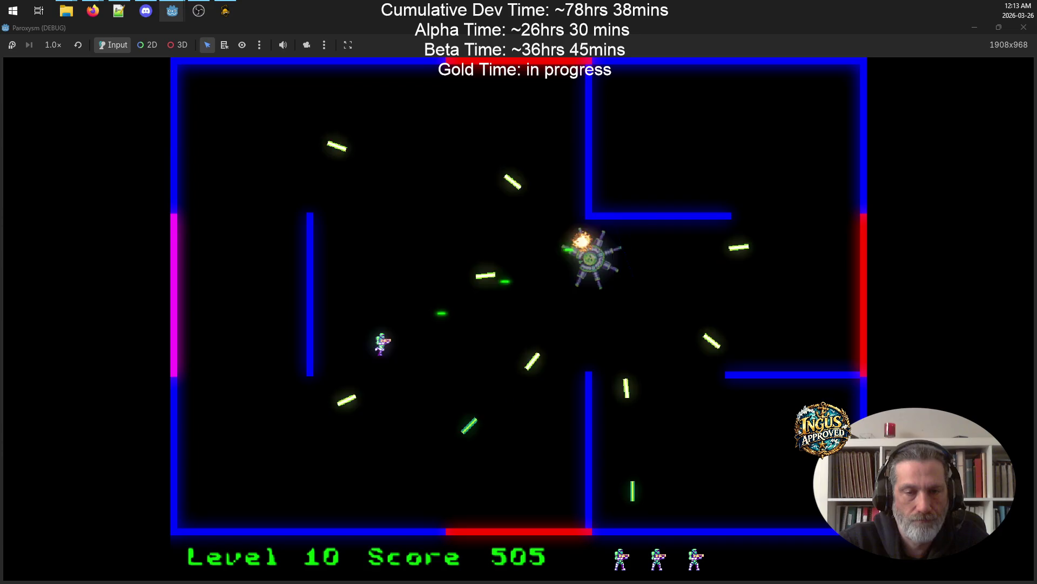
pyautogui.press('Right')
pyautogui.press('Up')
pyautogui.press('Down')
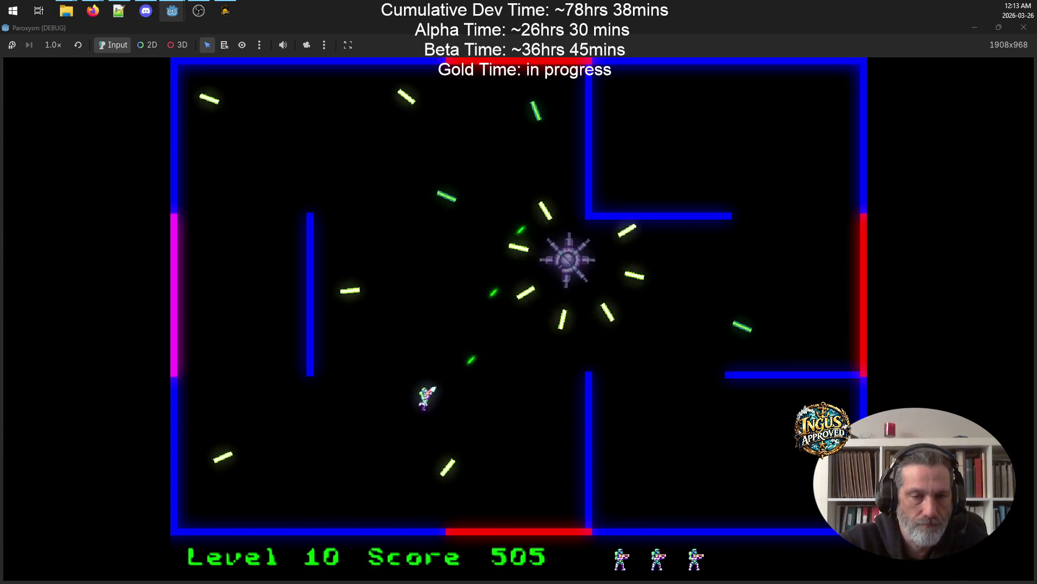
pyautogui.press('Up')
pyautogui.press('Down')
pyautogui.press('Right')
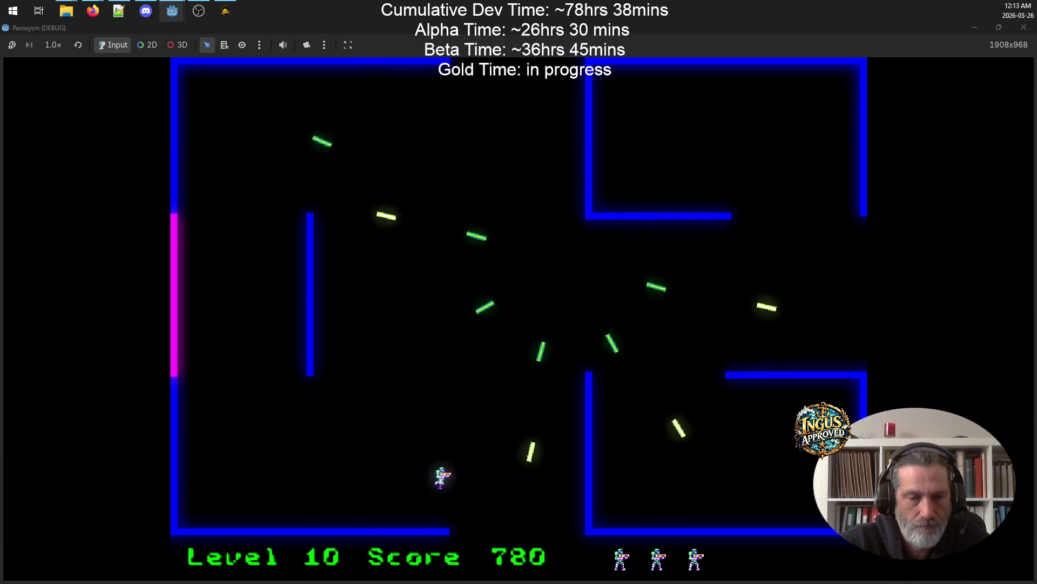
# - Exit to Level 20 and shoot down its robots
pyautogui.press('Down')
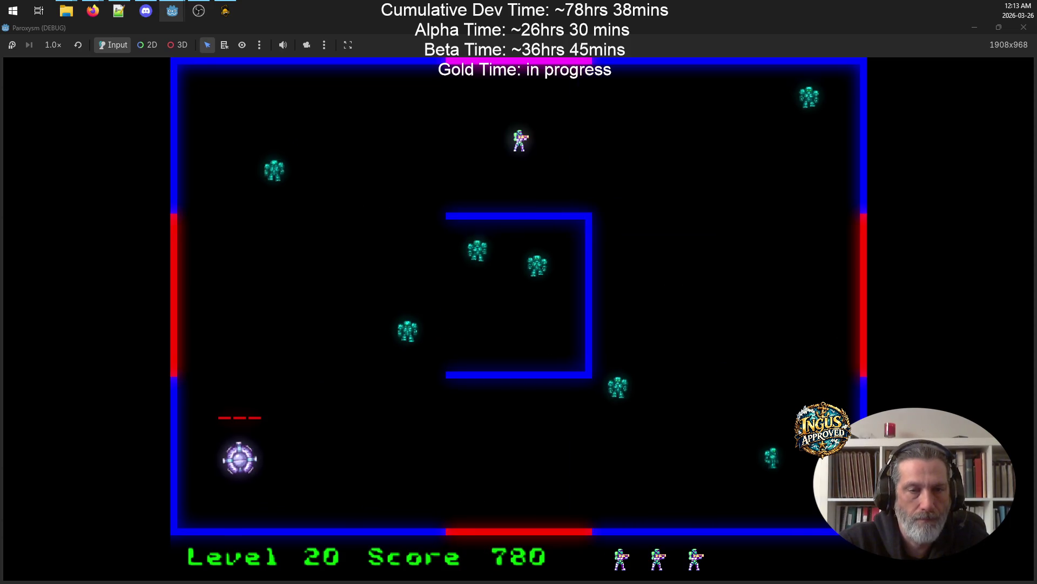
pyautogui.press('Up')
pyautogui.press('Right')
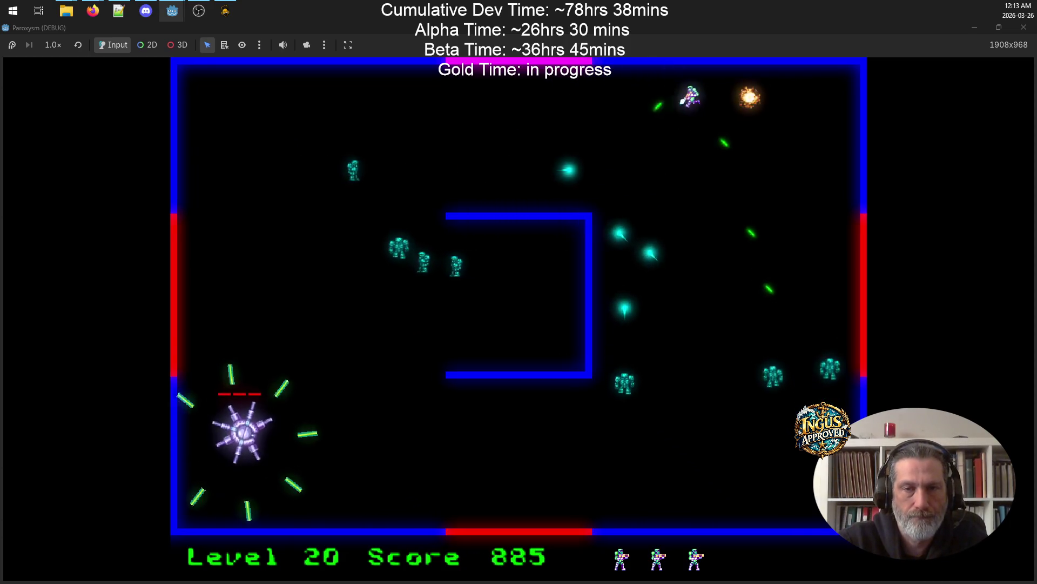
pyautogui.press('Right')
pyautogui.press('Left')
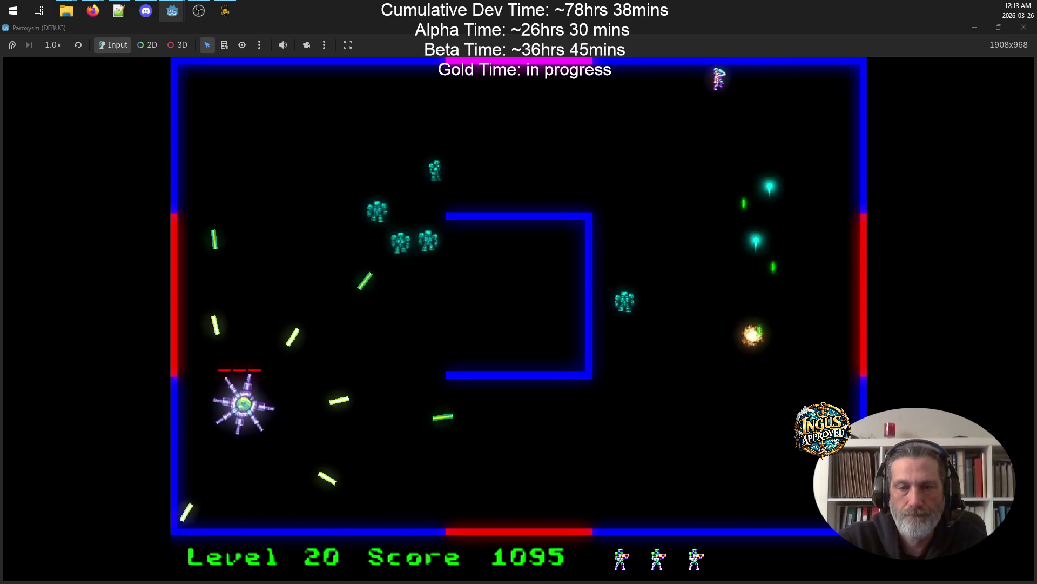
pyautogui.press('Down')
pyautogui.press('Right')
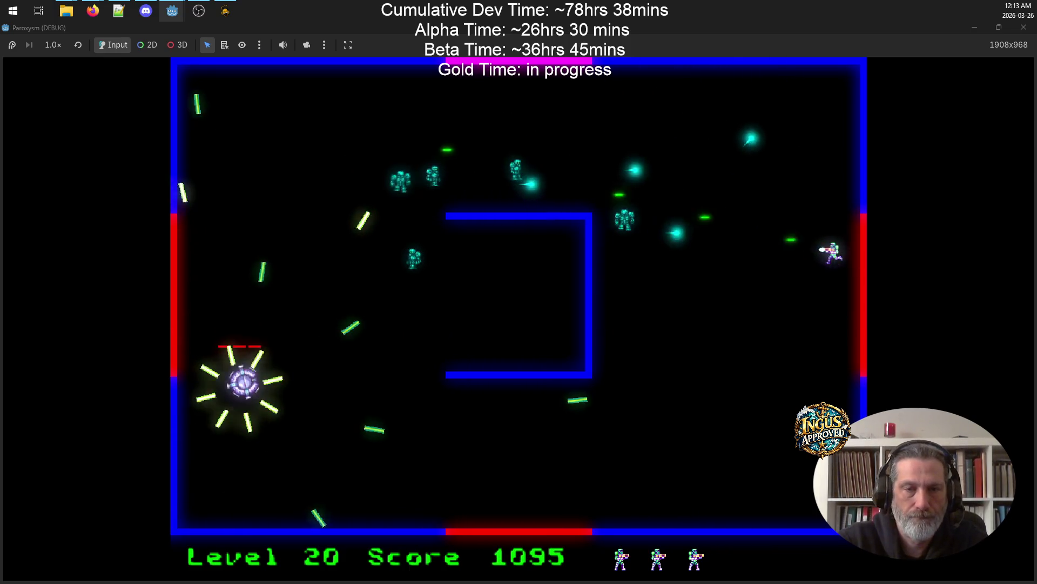
pyautogui.press('Down')
pyautogui.press('Left')
pyautogui.press('Up')
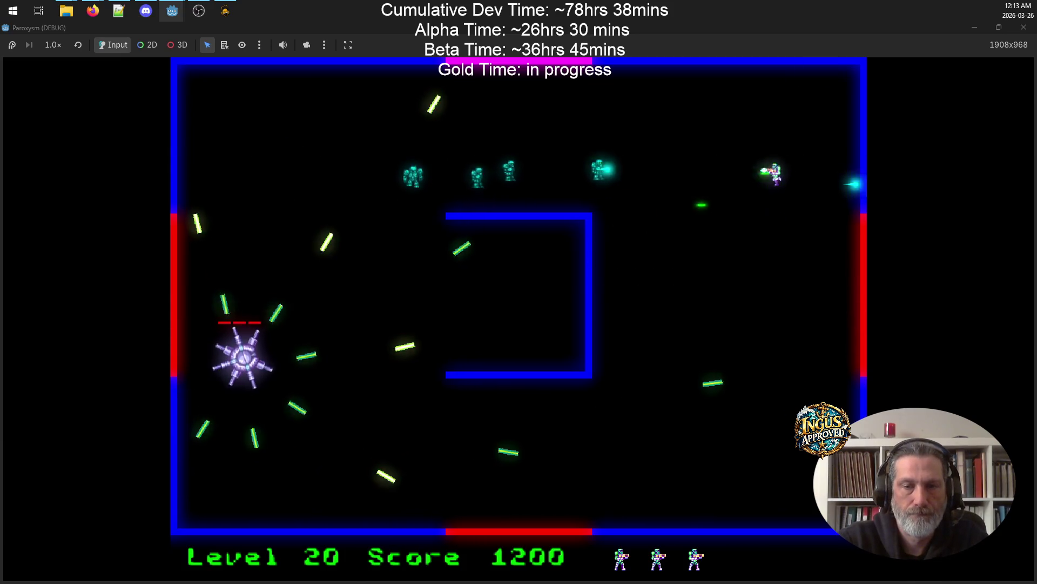
pyautogui.press('Right')
pyautogui.press('Down')
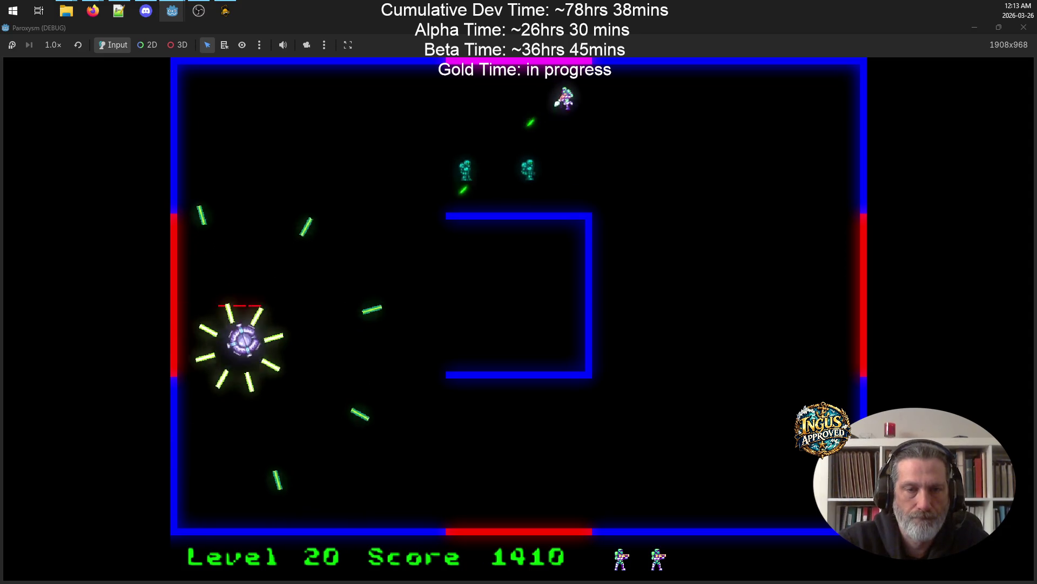
pyautogui.press('Right')
pyautogui.press('Down')
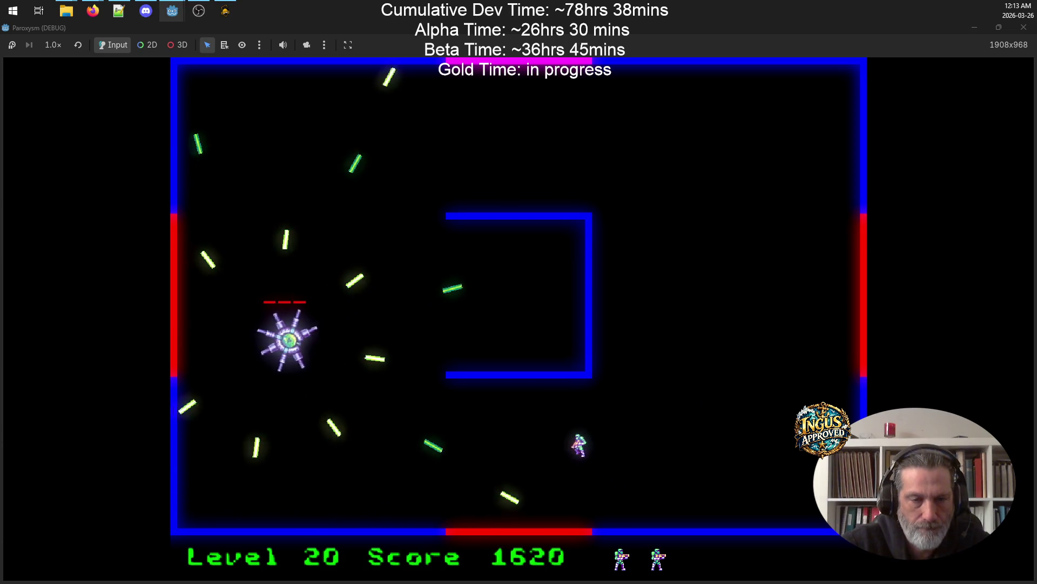
# - Dodge the spinning shards and destroy the Level 20 boss
pyautogui.press('Left')
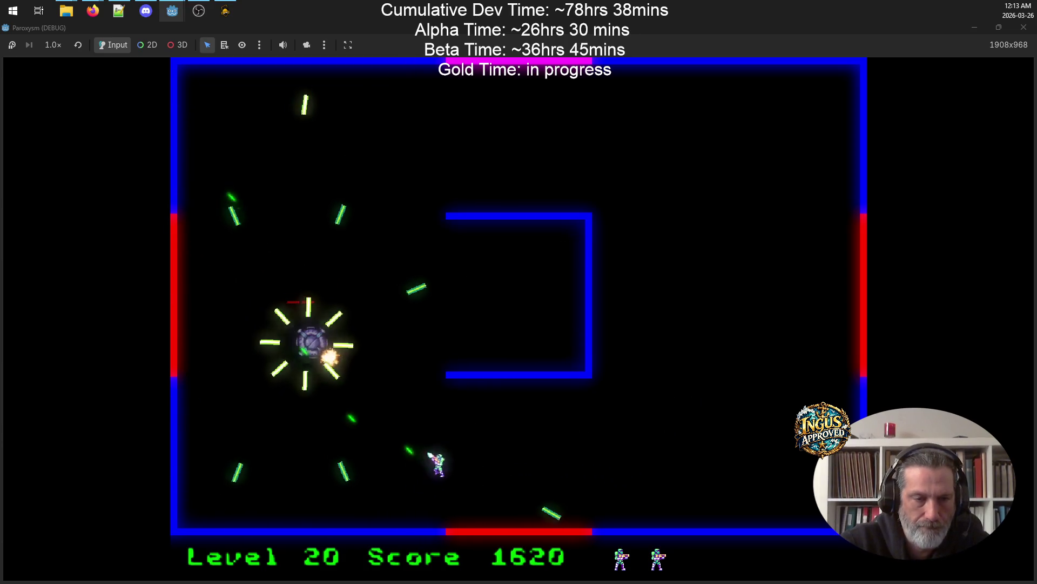
pyautogui.press('Left')
pyautogui.press('Down')
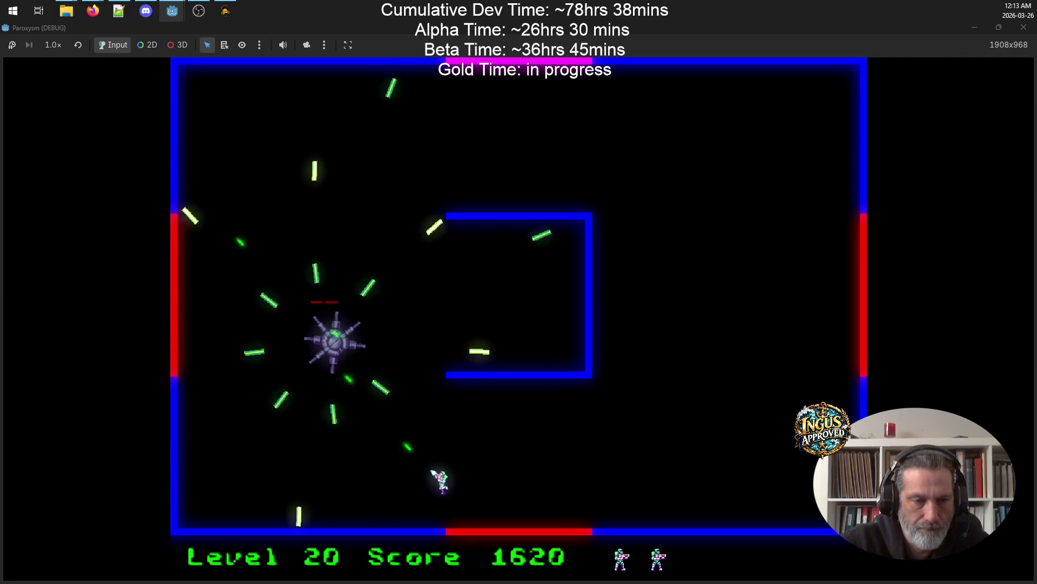
pyautogui.press('Right')
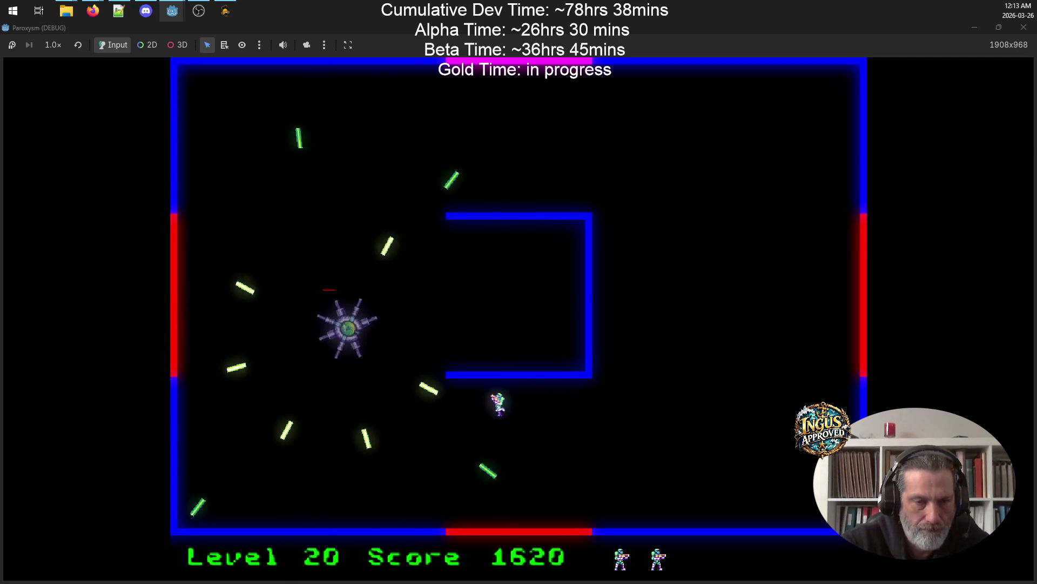
pyautogui.press('Down')
pyautogui.press('Left')
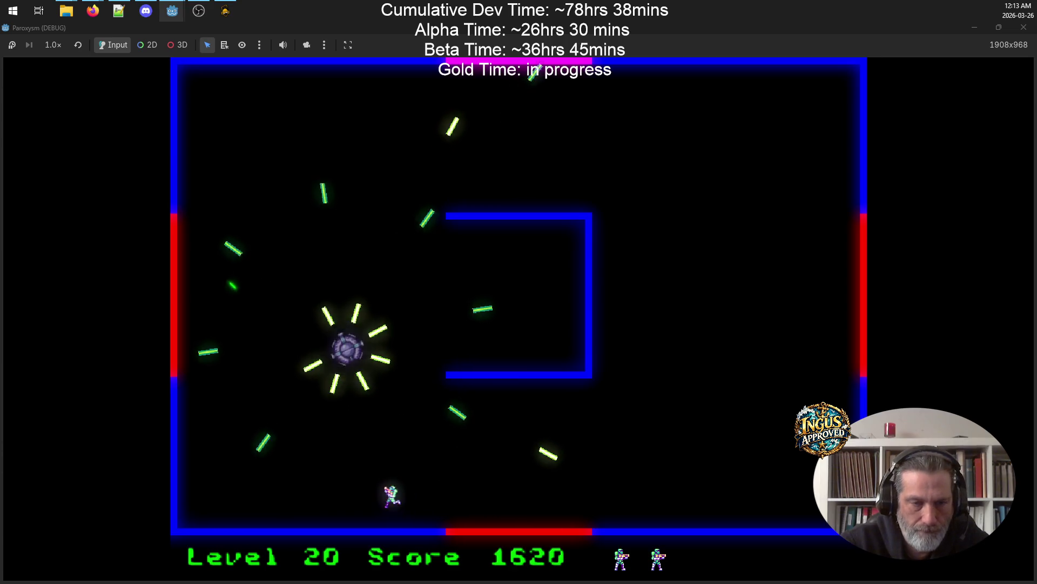
pyautogui.press('Up')
pyautogui.press('Right')
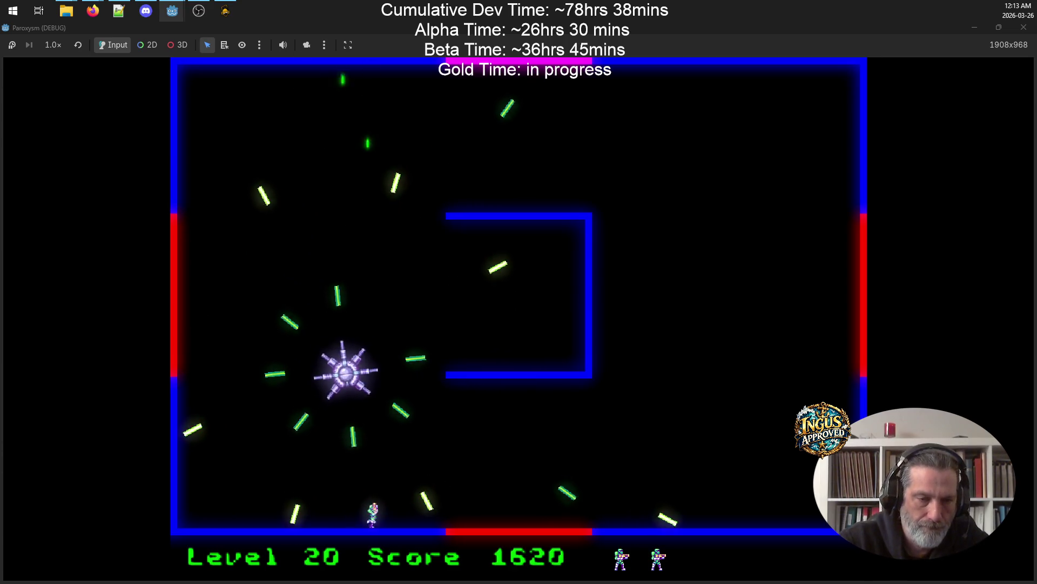
pyautogui.press('Right')
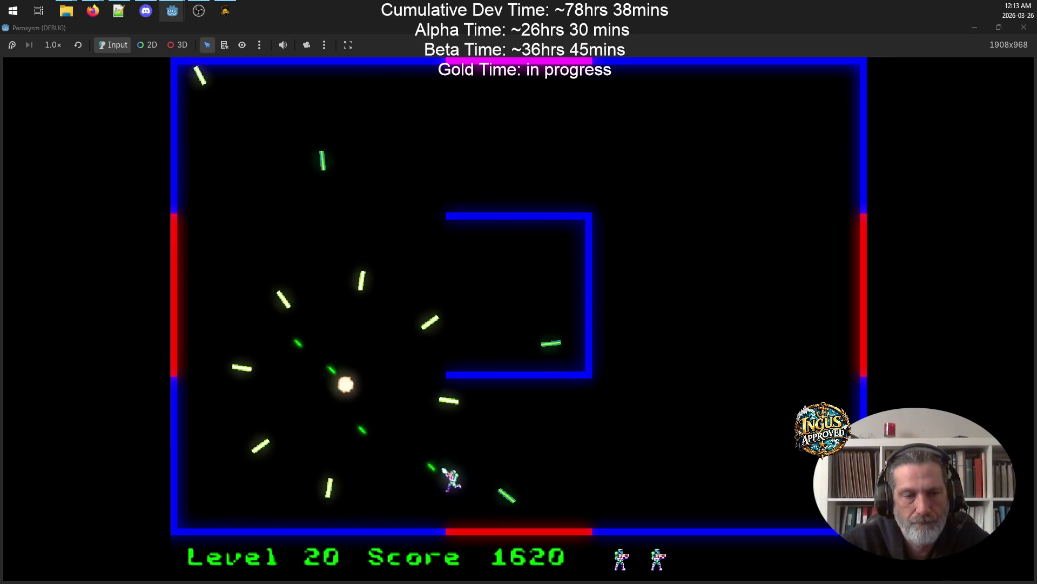
pyautogui.press('Up')
pyautogui.press('Left')
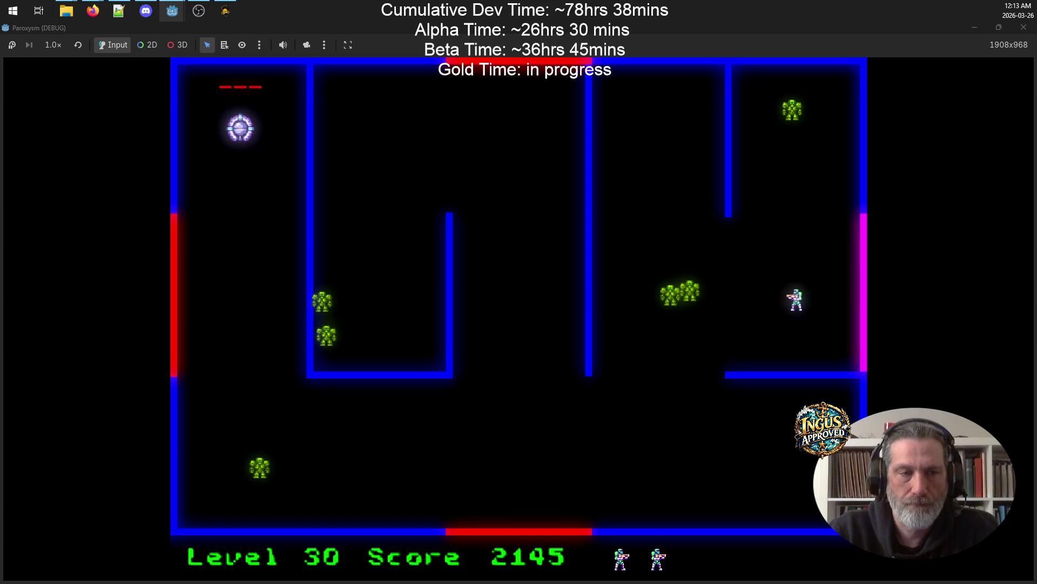
# - Shoot the Level 30 robots, including two green ones, and move left toward the boss
pyautogui.press('Down')
pyautogui.press('Left')
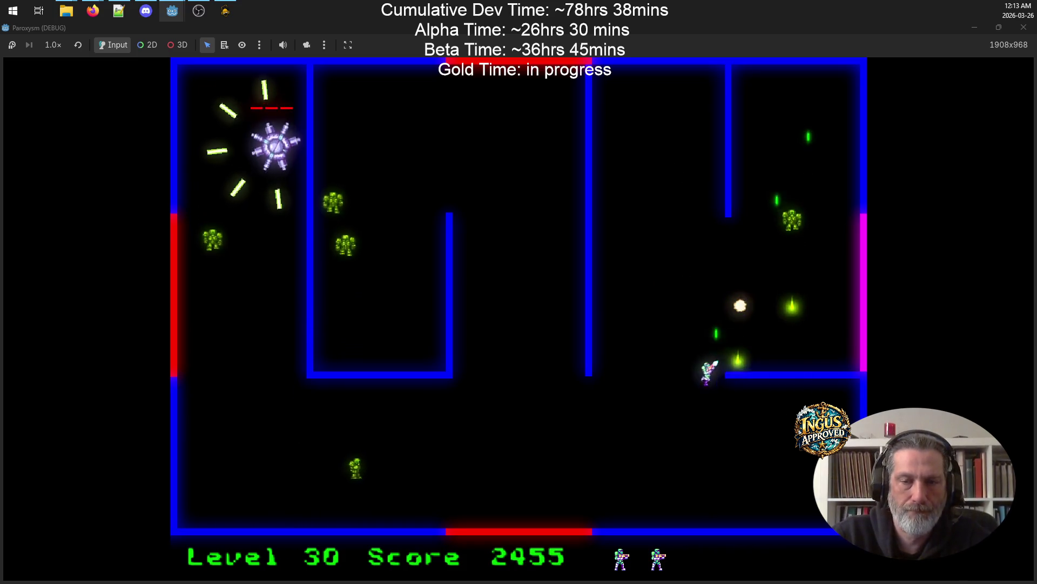
pyautogui.press('Down')
pyautogui.press('Left')
pyautogui.press('Right')
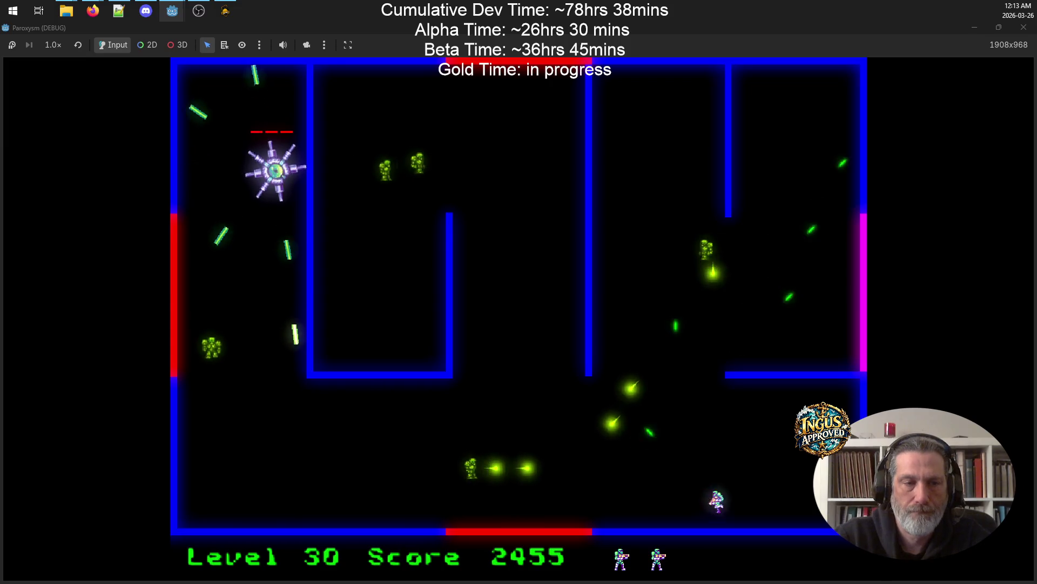
pyautogui.press('Right')
pyautogui.press('Up')
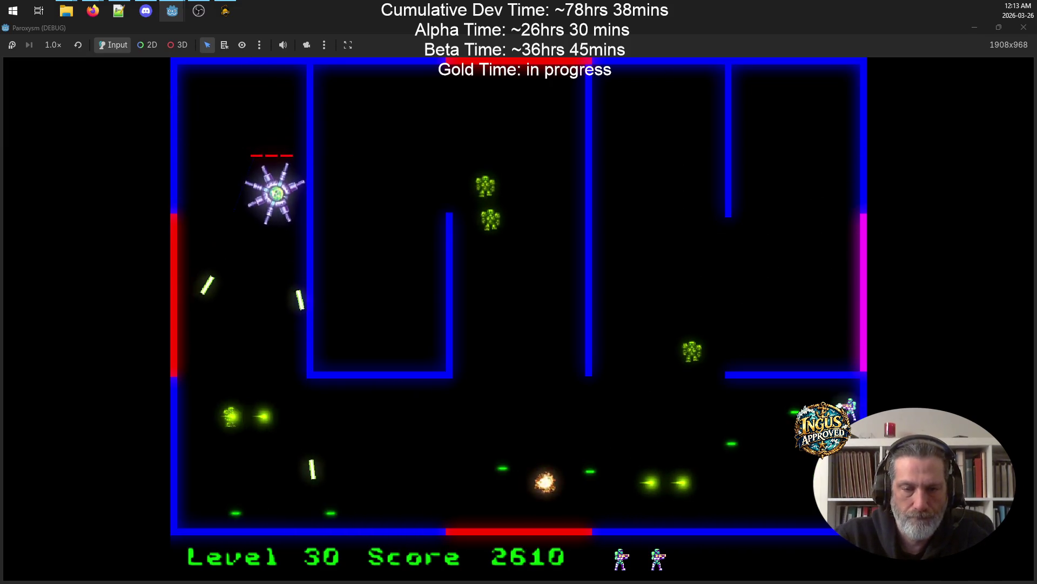
pyautogui.press('Left')
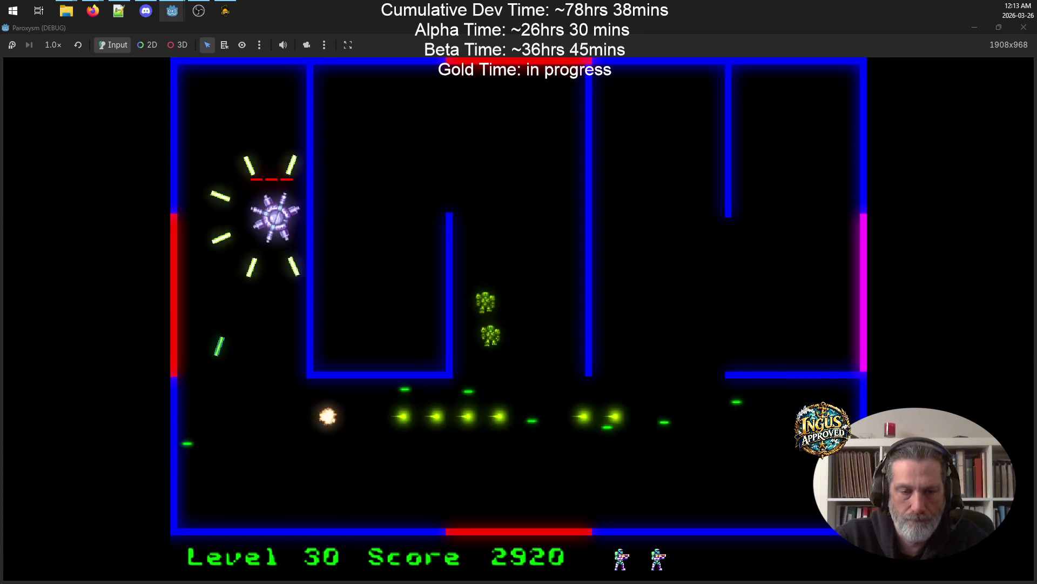
pyautogui.press('Down')
pyautogui.press('Left')
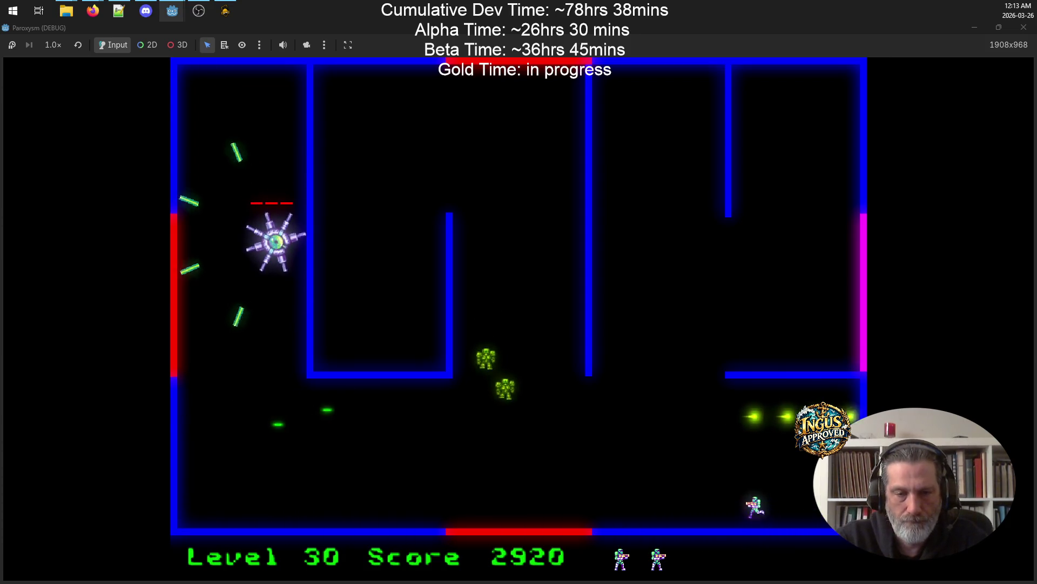
pyautogui.press('Up')
pyautogui.press('Down')
pyautogui.press('Right')
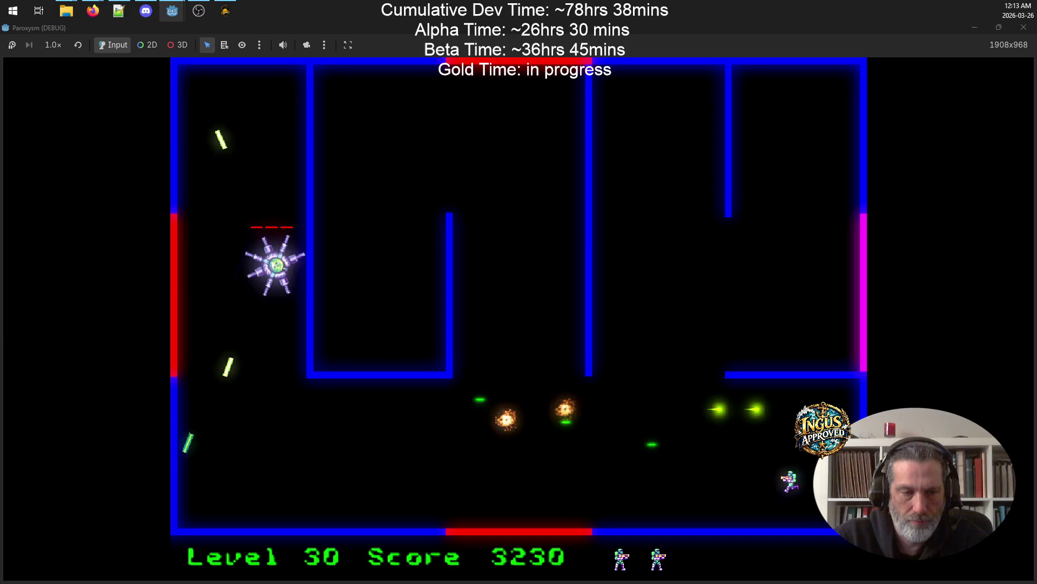
pyautogui.press('Left')
pyautogui.press('Down')
pyautogui.press('Up')
pyautogui.press('Left')
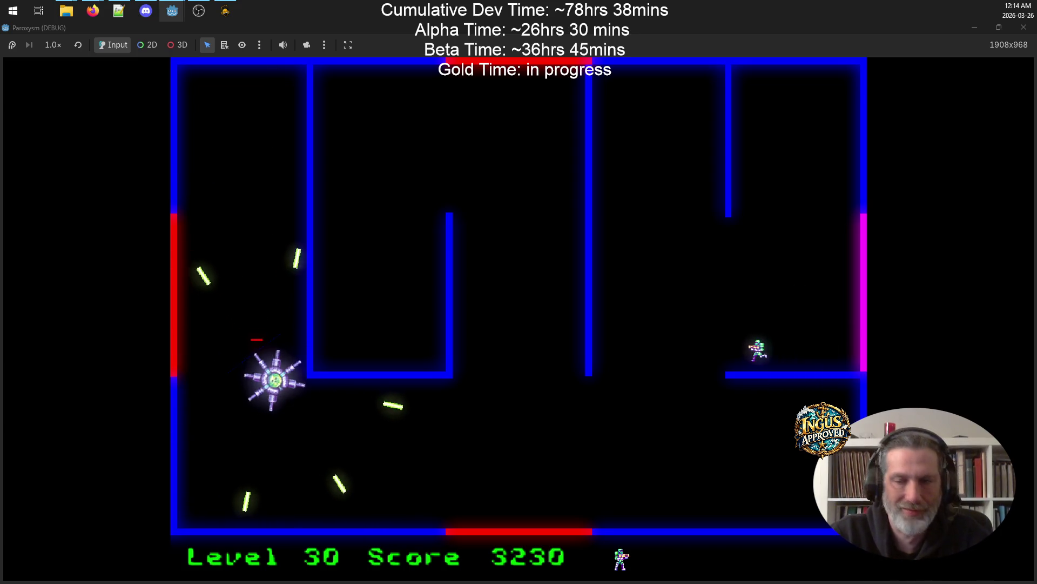
# - Dodge the boss's shots, destroy the Level 30 boss and head for the exit
pyautogui.press('Left')
pyautogui.press('Right')
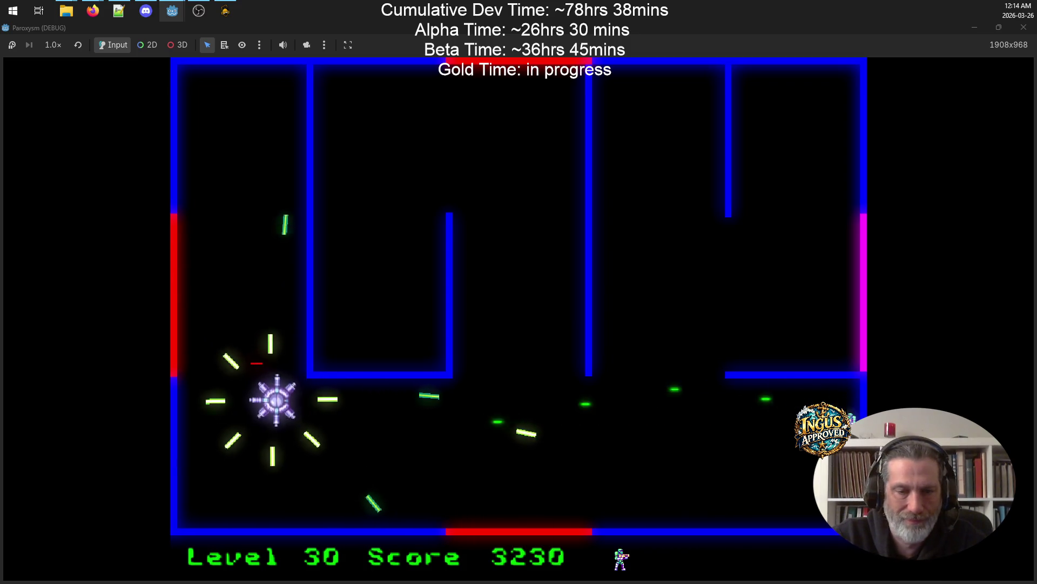
pyautogui.press('Left')
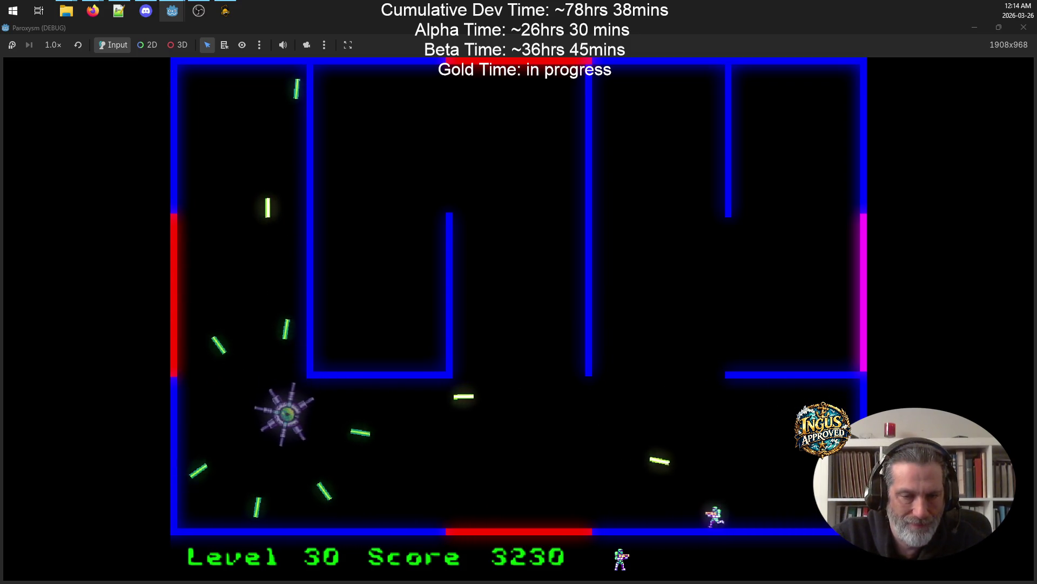
pyautogui.press('Up')
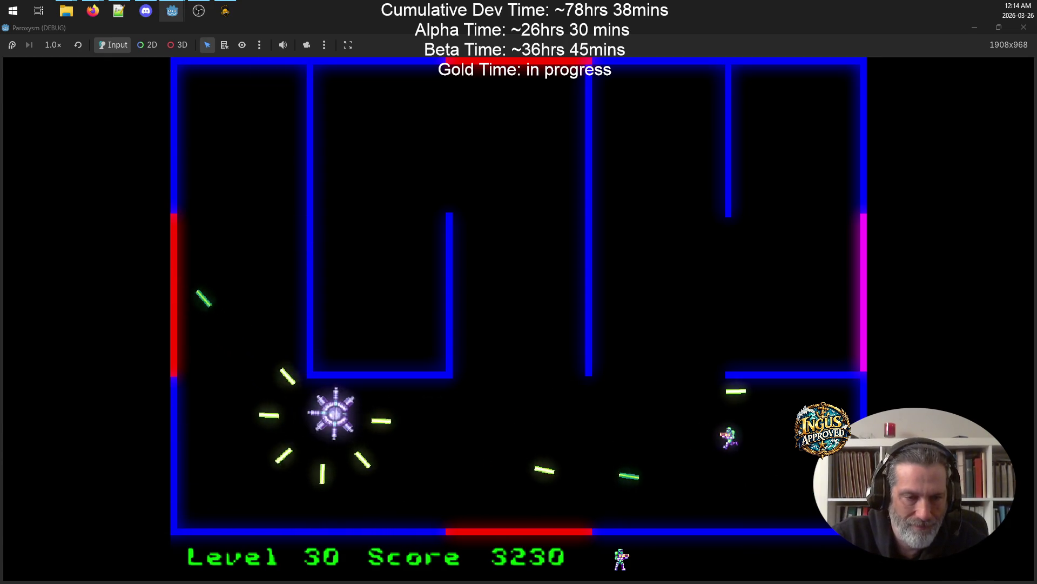
pyautogui.press('Right')
pyautogui.press('Down')
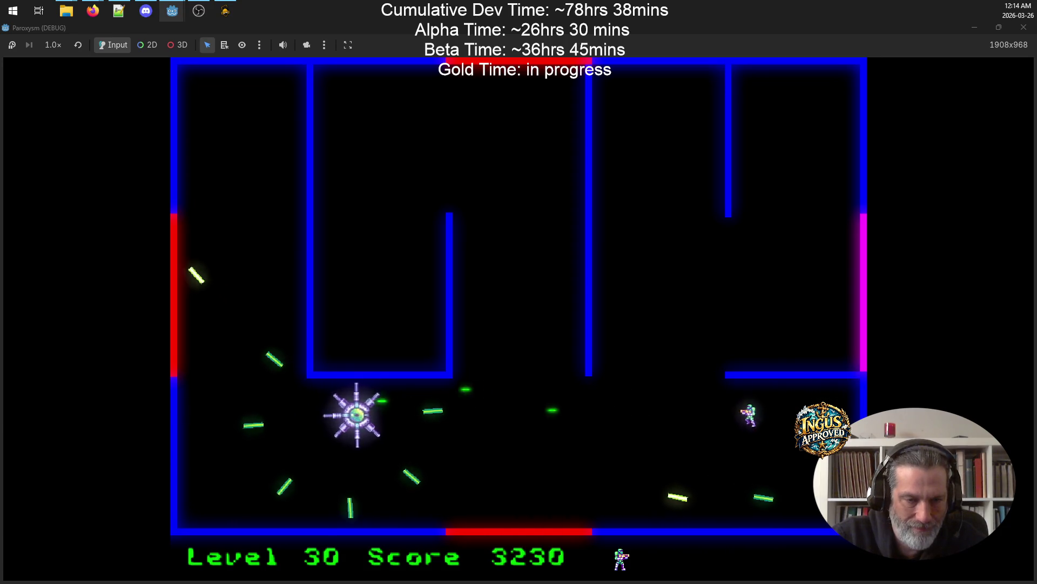
pyautogui.press('Left')
pyautogui.press('Down')
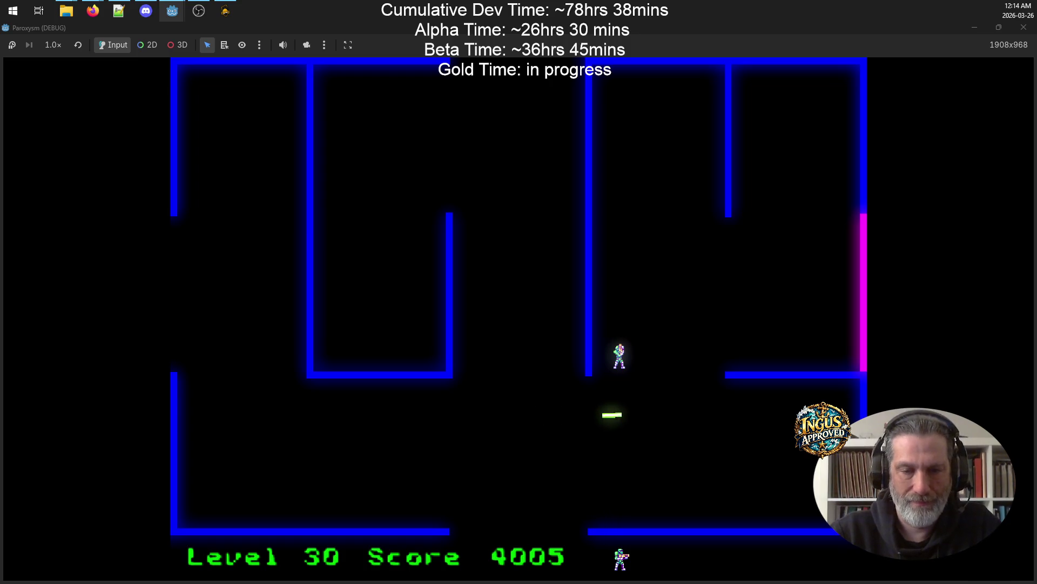
pyautogui.press('Left')
pyautogui.press('Down')
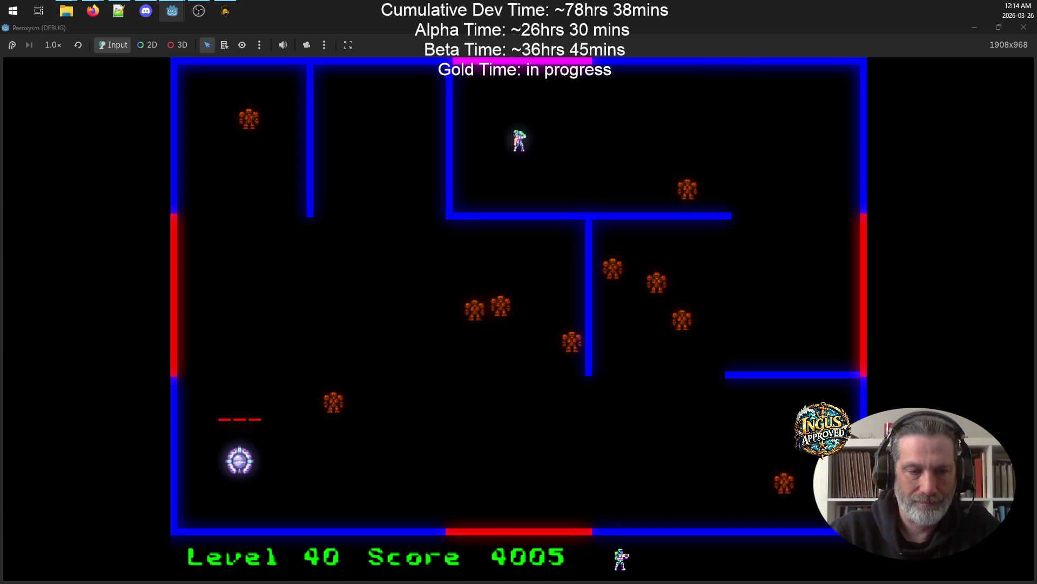
# - Weave up and down firing right to destroy the robots on the right side
pyautogui.press('Left')
pyautogui.press('Up')
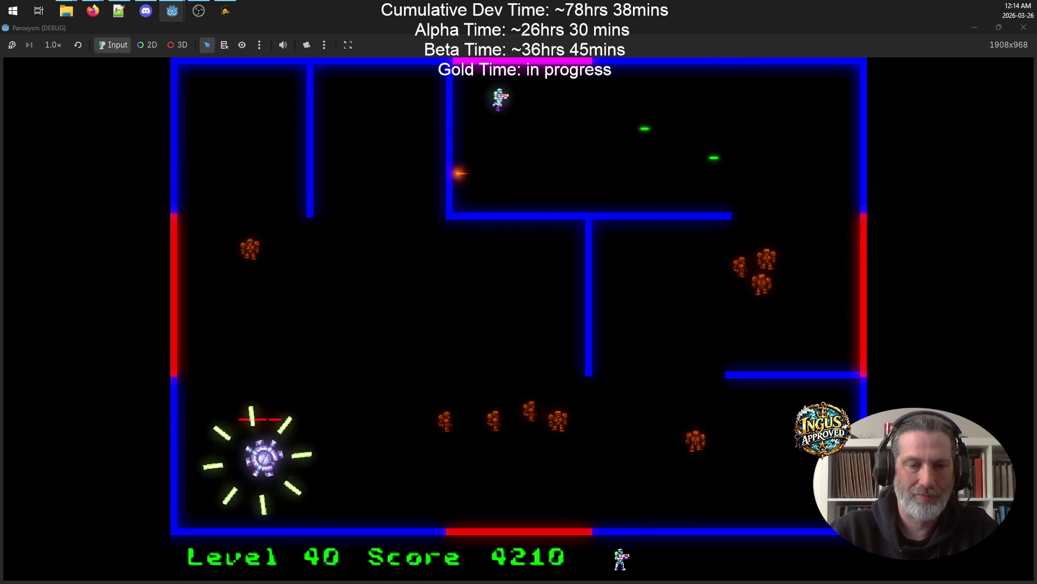
pyautogui.press('Down')
pyautogui.press('Down')
pyautogui.press('Up')
pyautogui.press('Down')
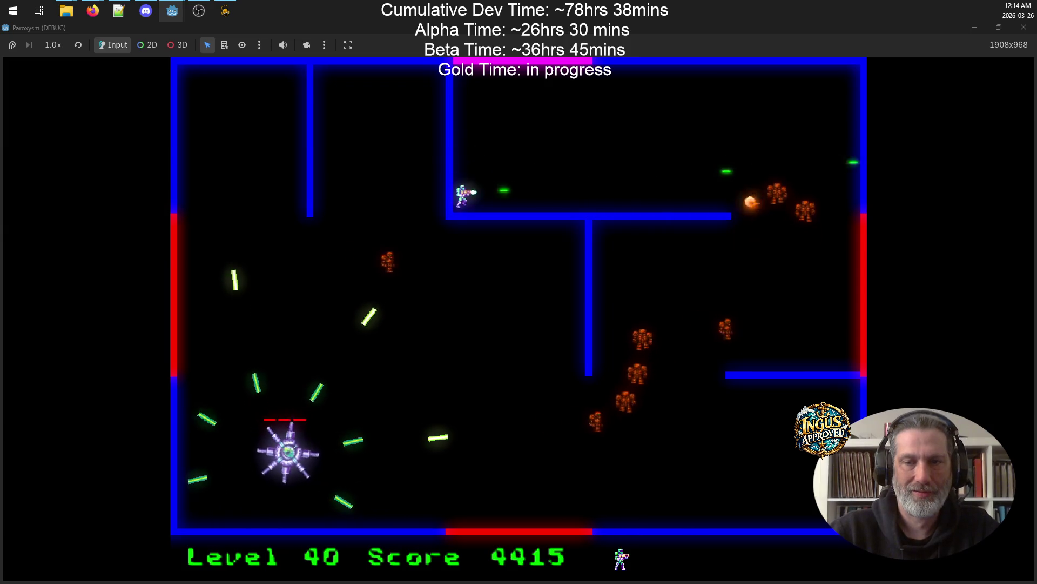
pyautogui.press('Up')
pyautogui.press('Up')
pyautogui.press('Right')
pyautogui.press('Down')
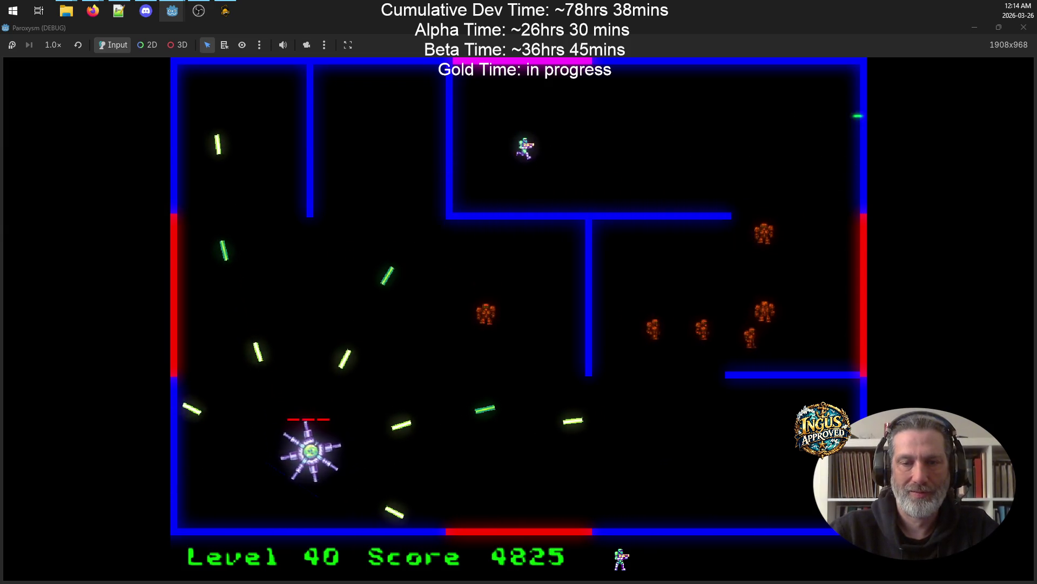
pyautogui.press('Left')
pyautogui.press('Left')
pyautogui.press('Right')
pyautogui.press('Left')
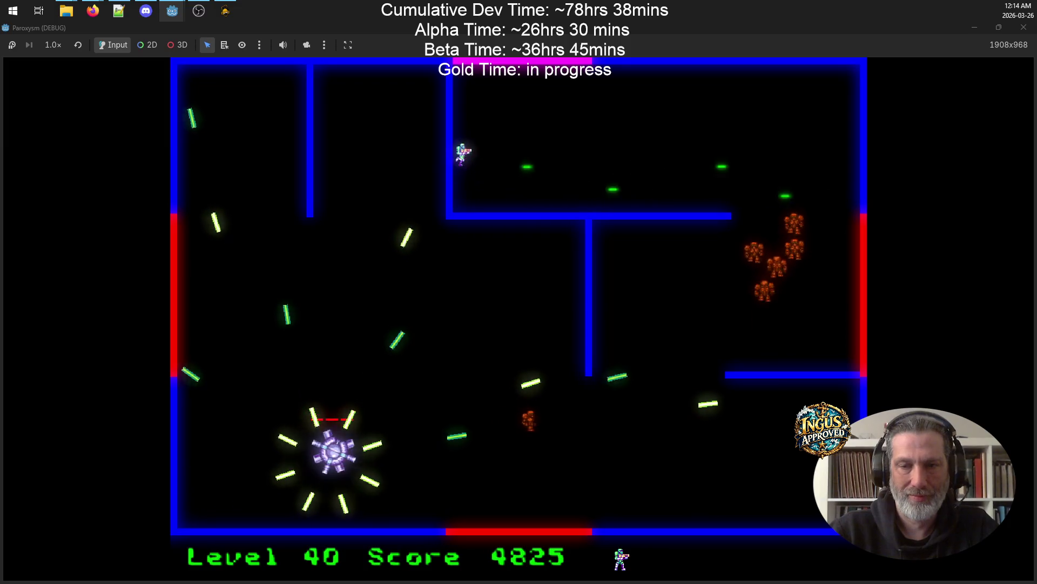
# - Dodge along the wall and sweep the top wall clearing the remaining robots
pyautogui.press('Up')
pyautogui.press('Down')
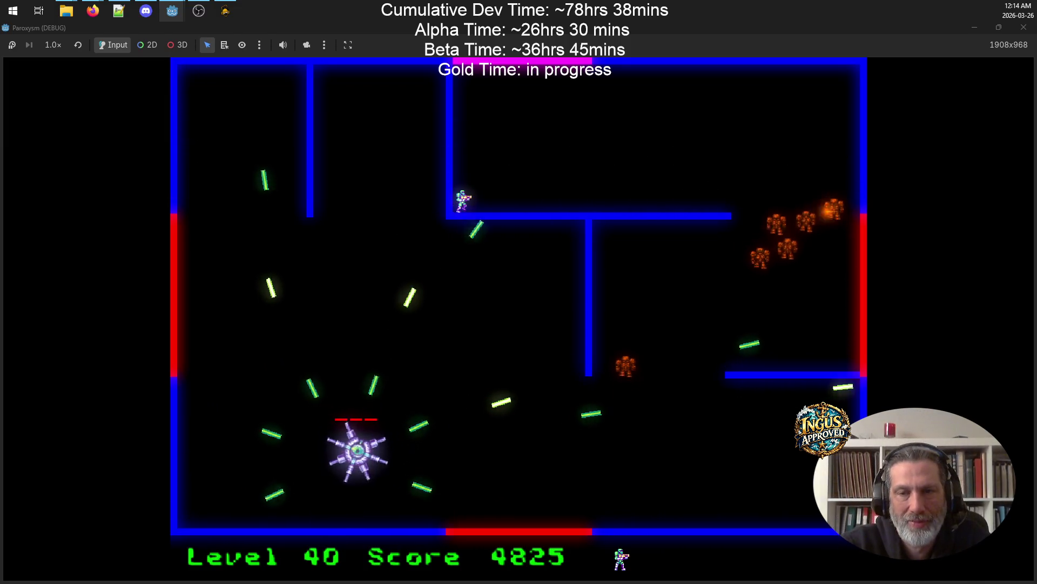
pyautogui.press('Up')
pyautogui.press('Up')
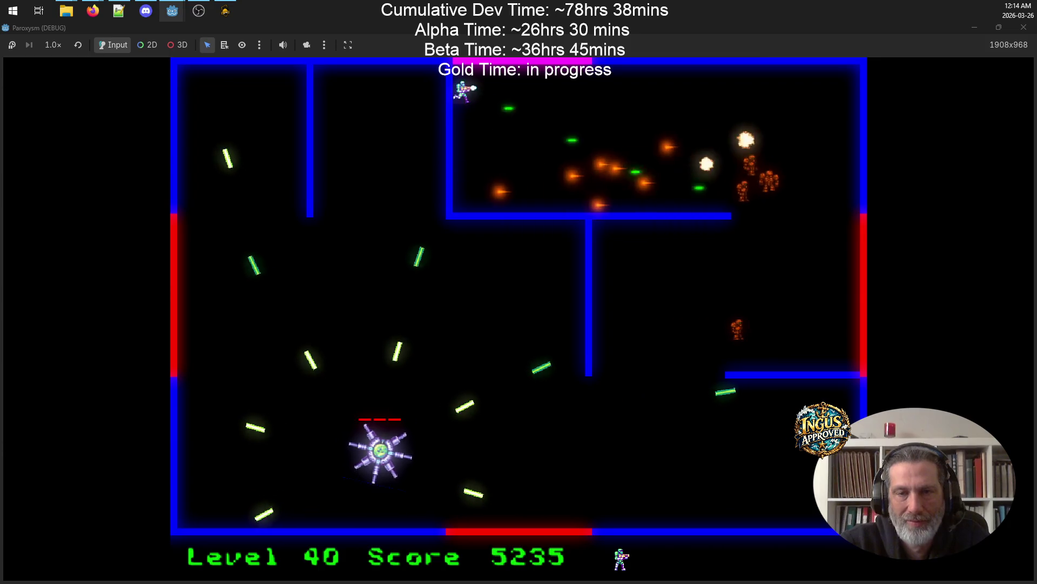
pyautogui.press('Right')
pyautogui.press('Left')
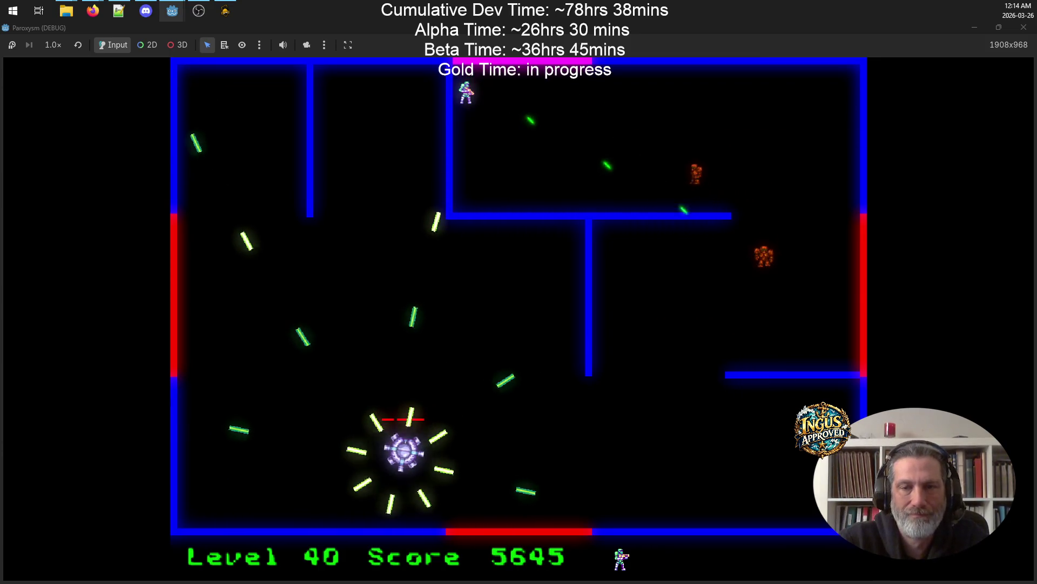
pyautogui.press('Right')
pyautogui.press('Right')
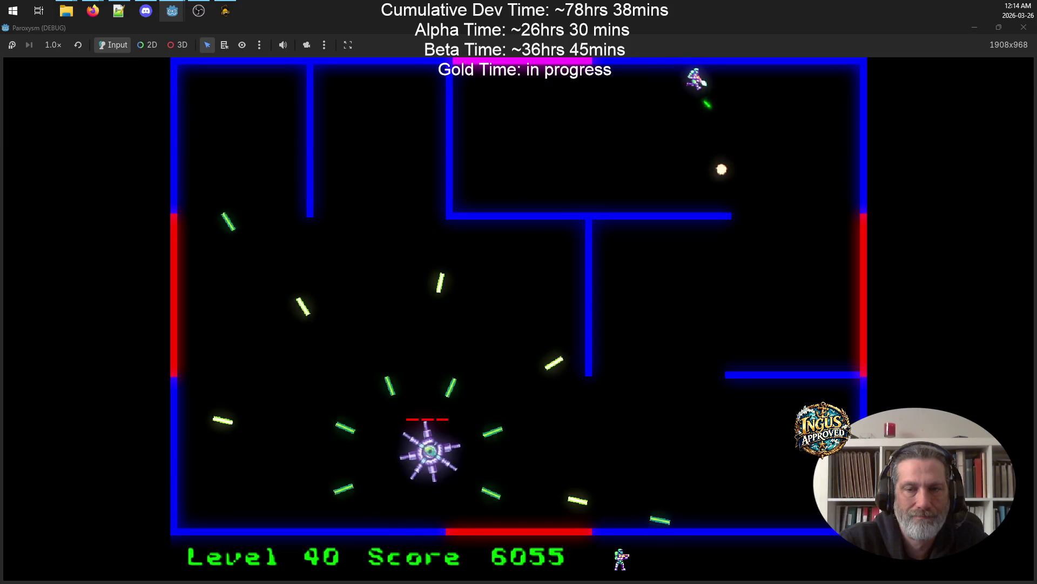
# - Move down toward the level 40 boss while dodging its shots
pyautogui.press('Down')
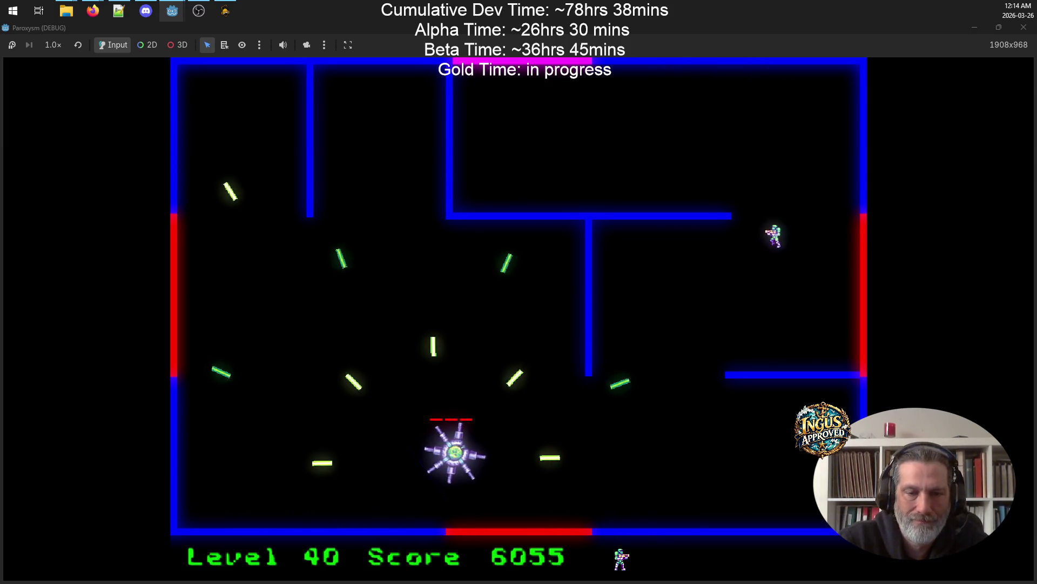
pyautogui.press('Left')
pyautogui.press('Right')
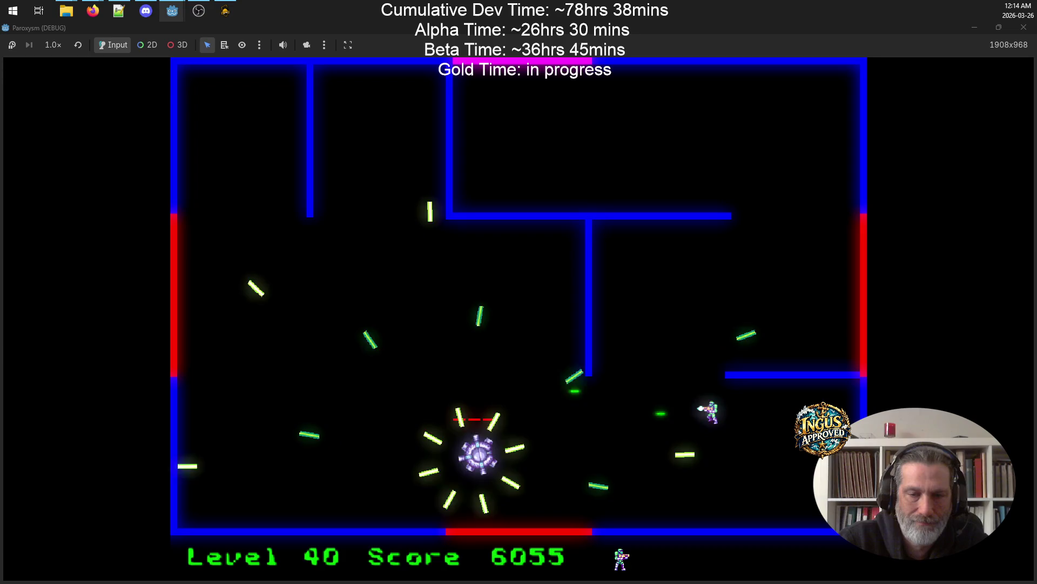
pyautogui.press('Right')
pyautogui.press('Left')
pyautogui.press('Down')
pyautogui.press('Right')
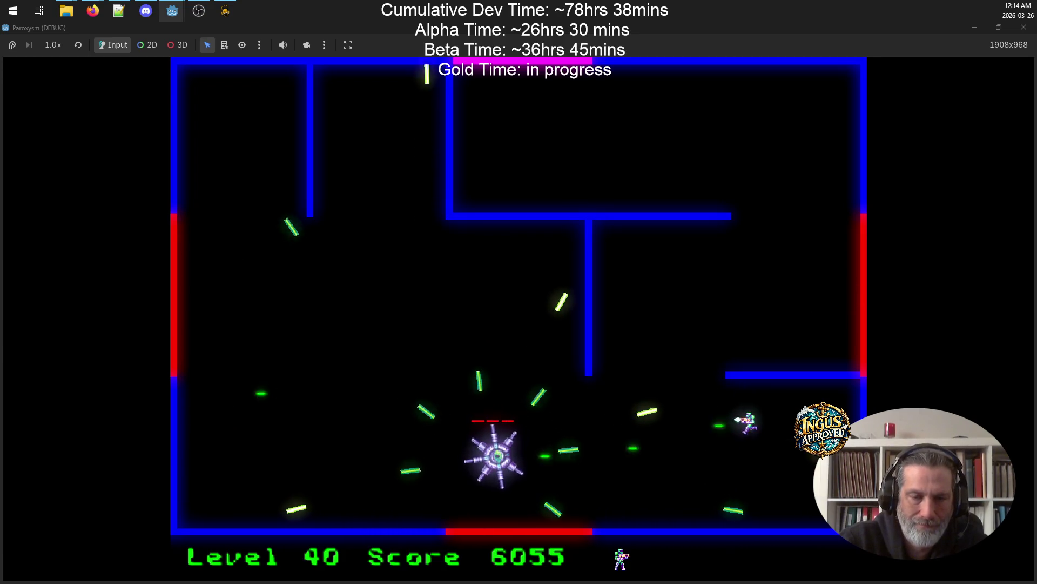
pyautogui.press('Down')
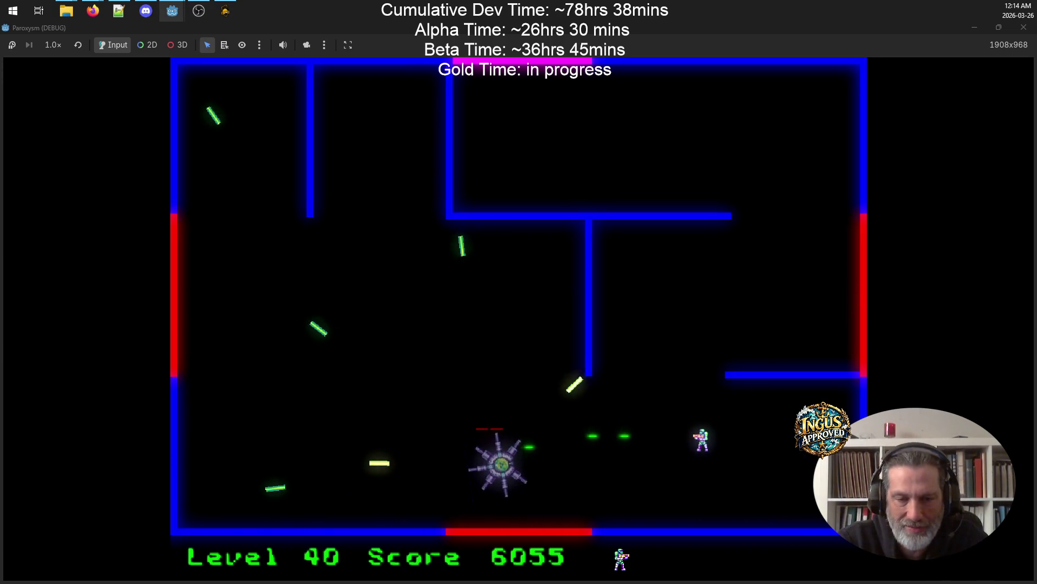
# - Keep dodging near the bottom and finish off the boss, reaching score 7080
pyautogui.press('Down')
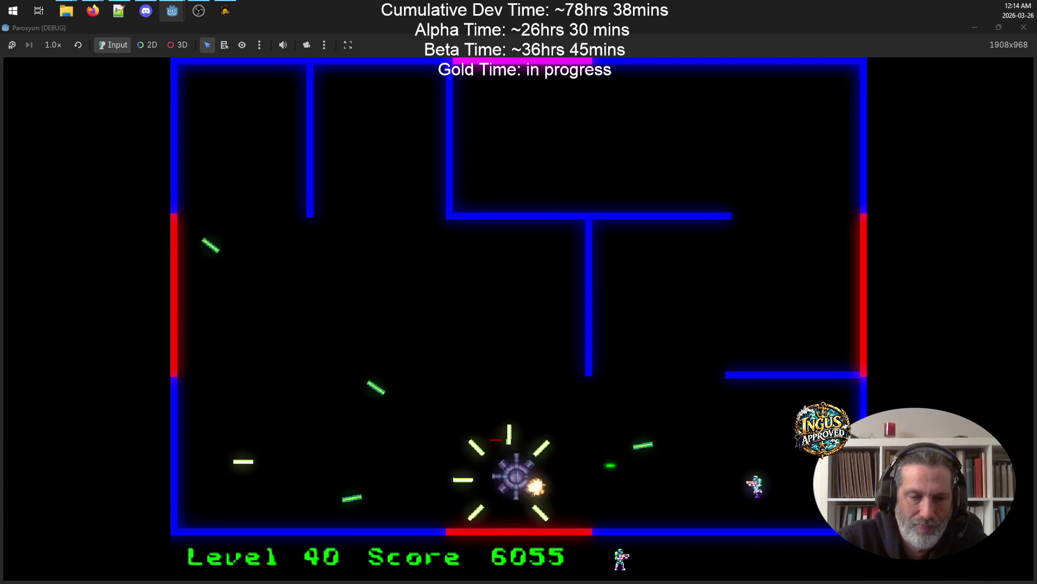
pyautogui.press('Left')
pyautogui.press('Right')
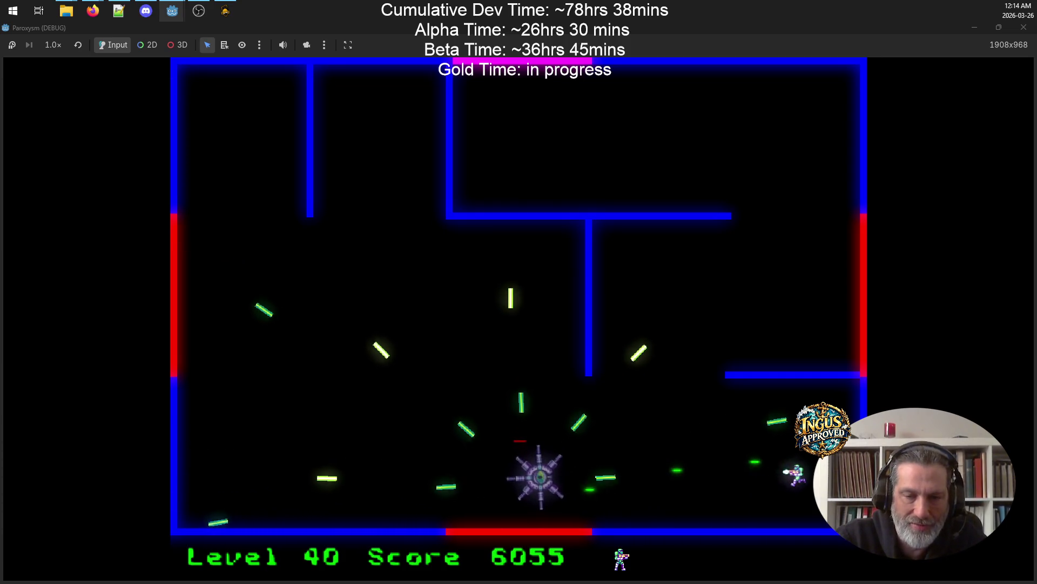
pyautogui.press('Up')
pyautogui.press('Up')
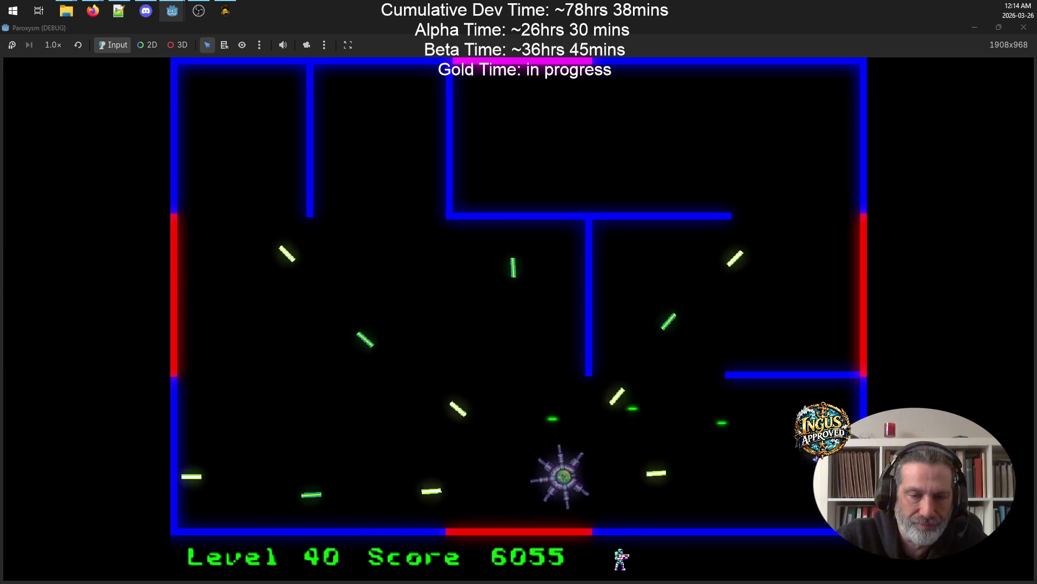
pyautogui.press('Down')
pyautogui.press('Right')
pyautogui.press('Up')
pyautogui.press('Left')
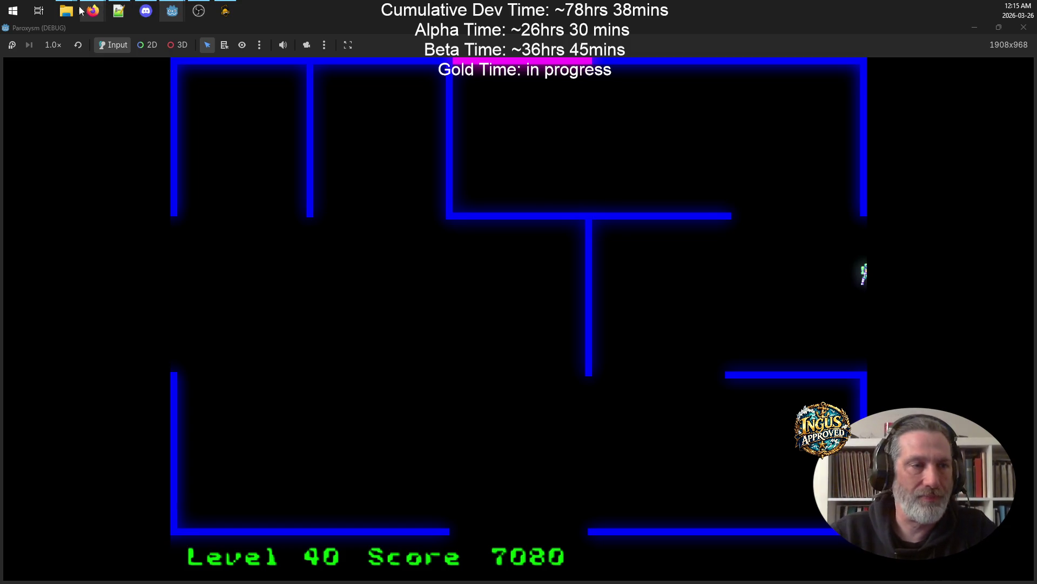
# - Bring the PewPew Explorer window forward, show Videos, and push it mostly off-screen right
pyautogui.moveTo(71, 11)
pyautogui.click(76, 57)
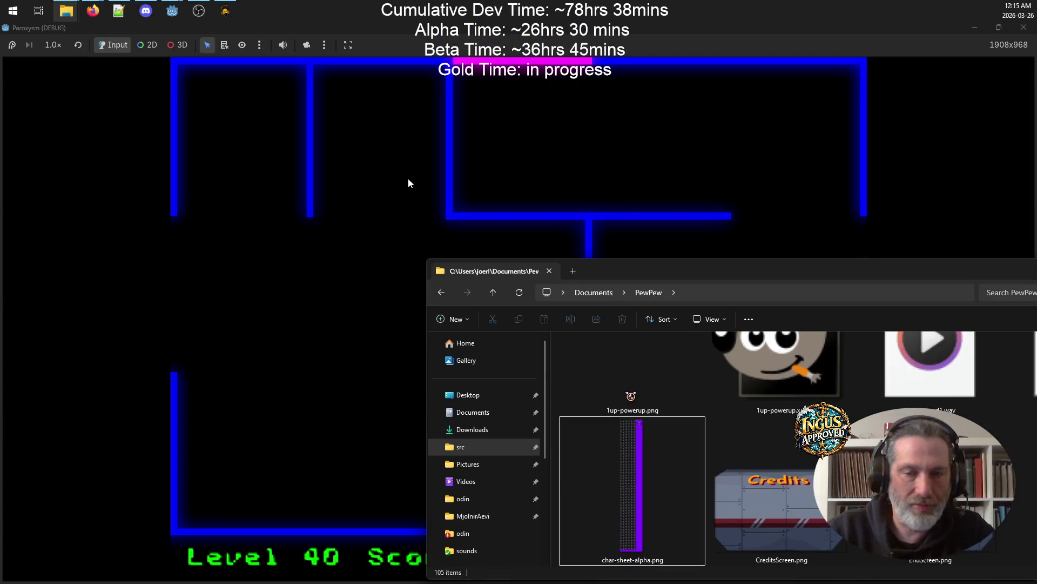
pyautogui.click(465, 483)
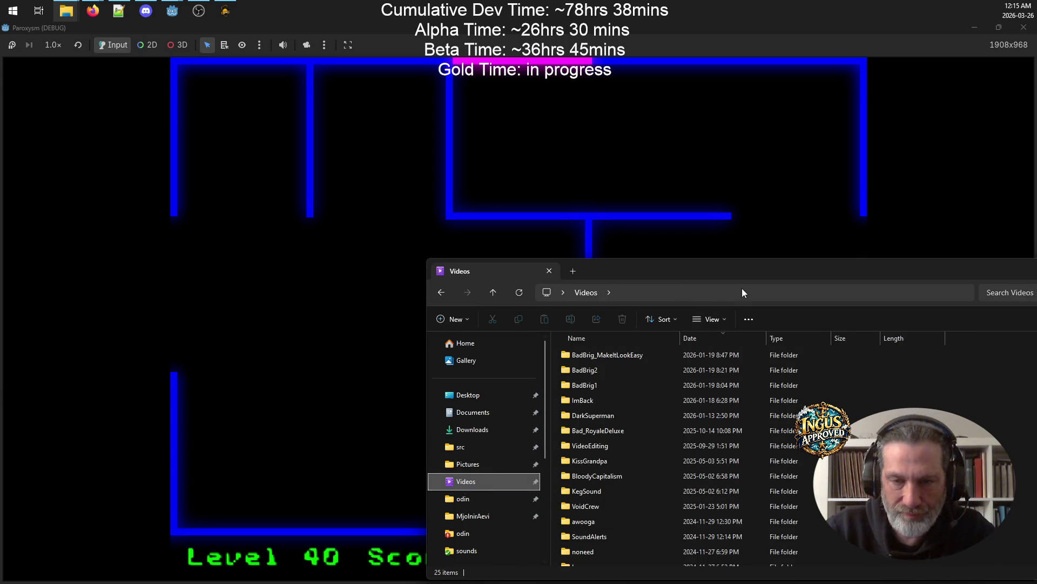
pyautogui.click(816, 292)
pyautogui.moveTo(966, 268)
pyautogui.mouseDown()
pyautogui.moveTo(1036, 268)
pyautogui.moveTo(1036, 166)
pyautogui.mouseUp()
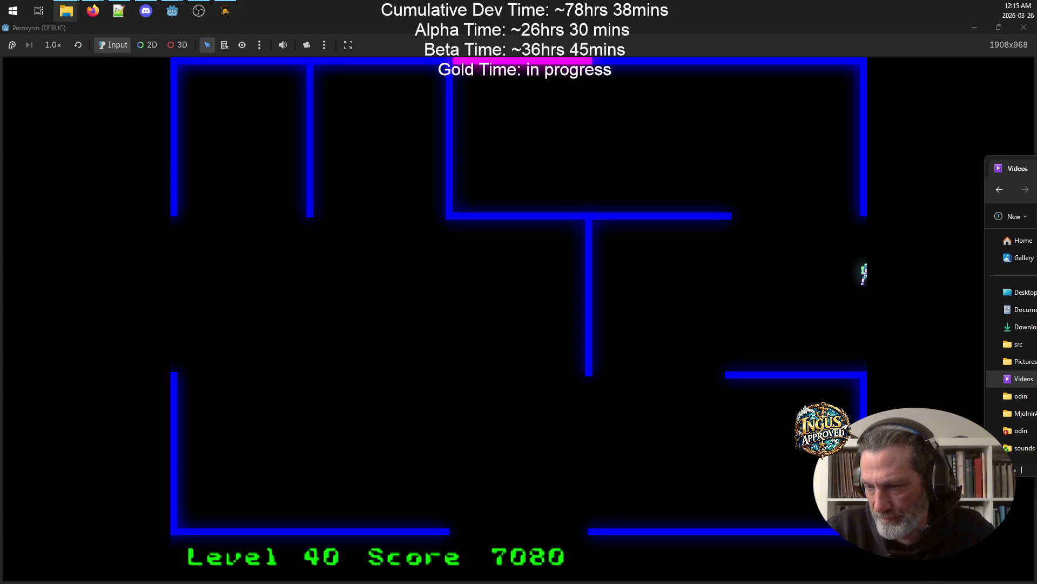